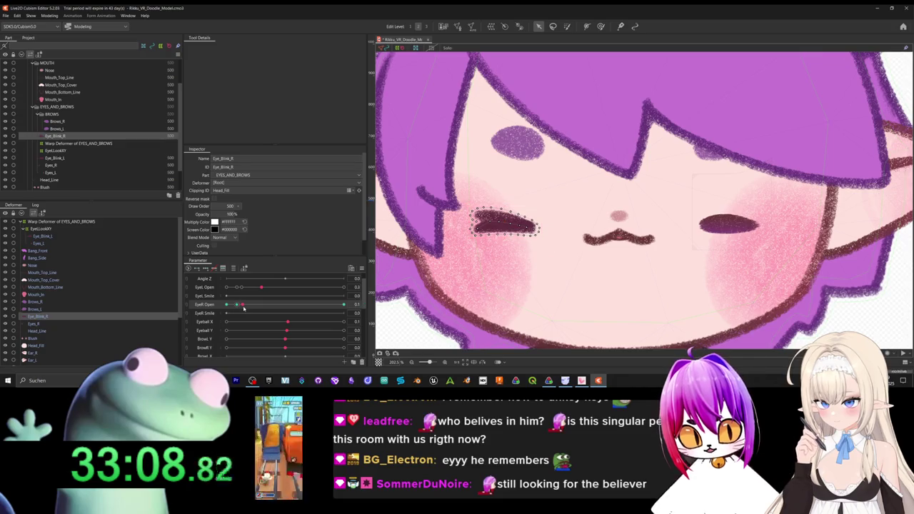
# Key Eye_Blink_R to 0% opacity at EyeR Open's open key and preview the blink.
pyautogui.click(236, 303)
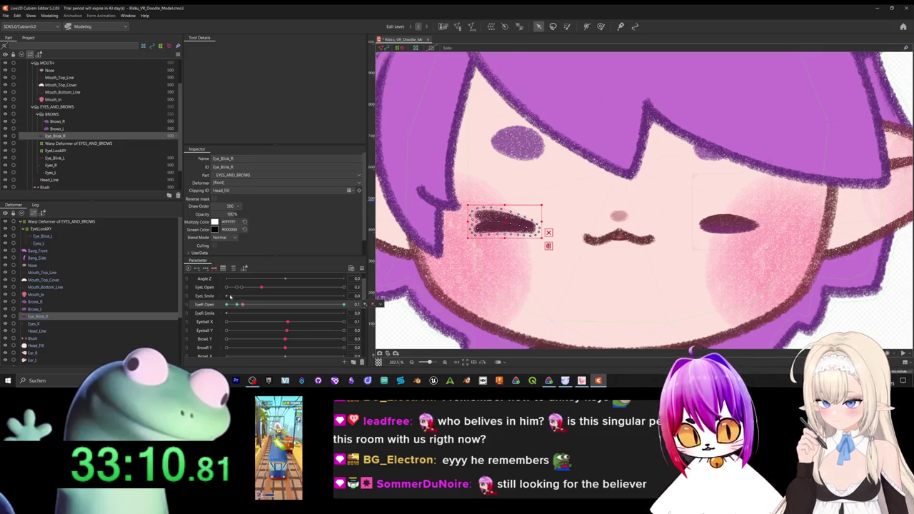
pyautogui.write('0')
pyautogui.press('Return')
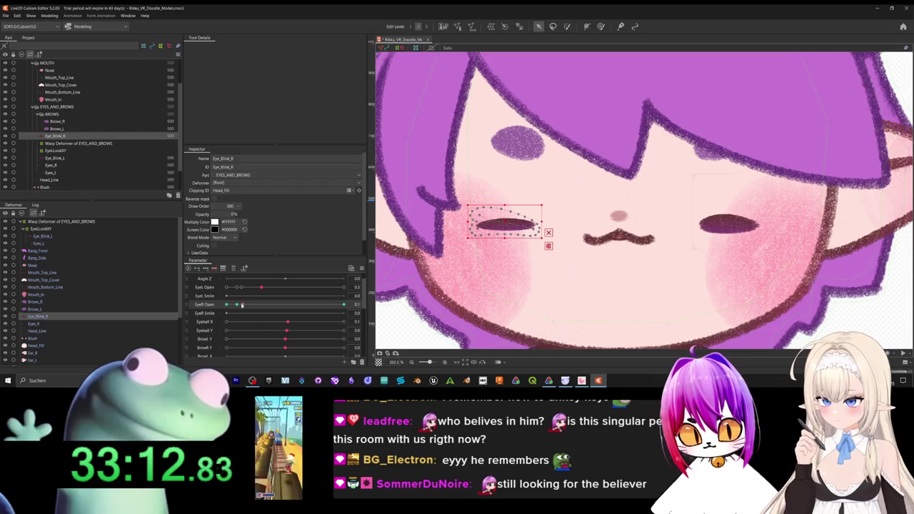
pyautogui.click(242, 305)
pyautogui.write('0')
pyautogui.press('Return')
pyautogui.moveTo(293, 304)
pyautogui.mouseDown()
pyautogui.moveTo(313, 305)
pyautogui.moveTo(243, 315)
pyautogui.mouseUp()
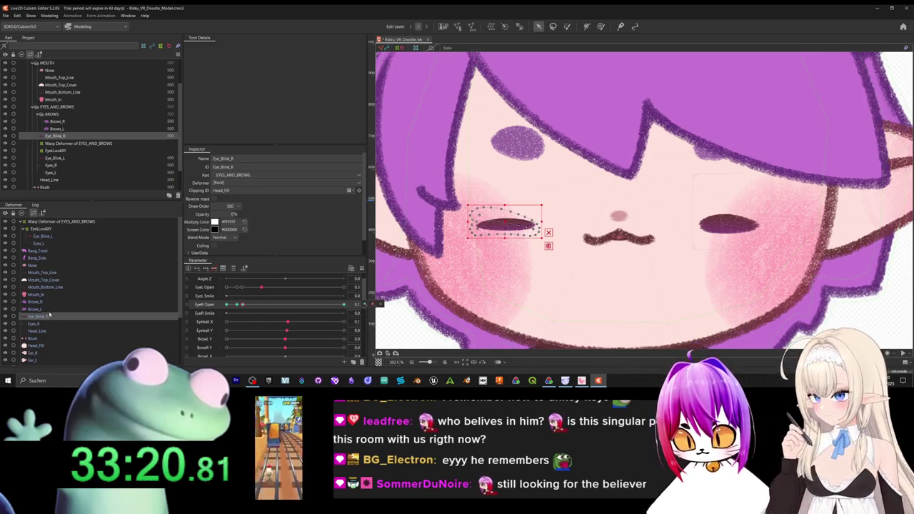
pyautogui.click(58, 165)
# Key Eyes_R to 0% opacity at EyeR Open 0.0 and test the blink.
pyautogui.moveTo(259, 312); pyautogui.dragTo(237, 312)
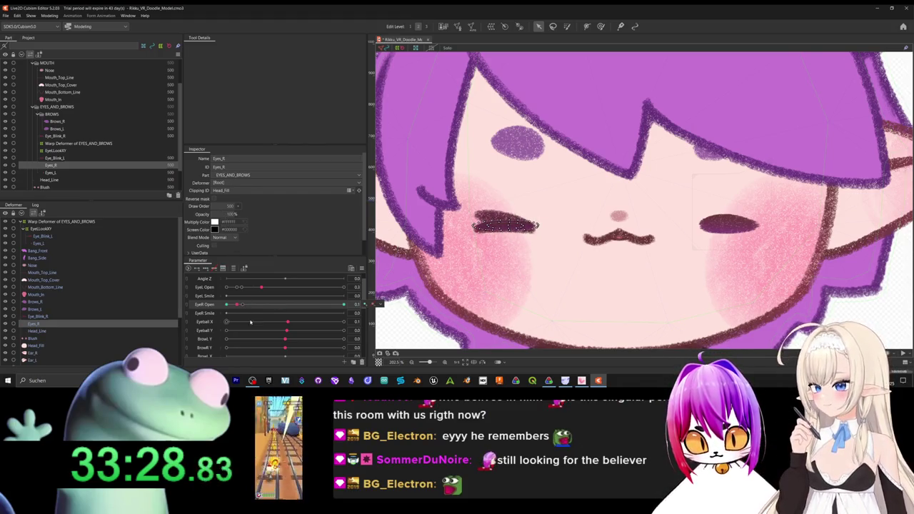
pyautogui.moveTo(237, 304); pyautogui.dragTo(242, 306)
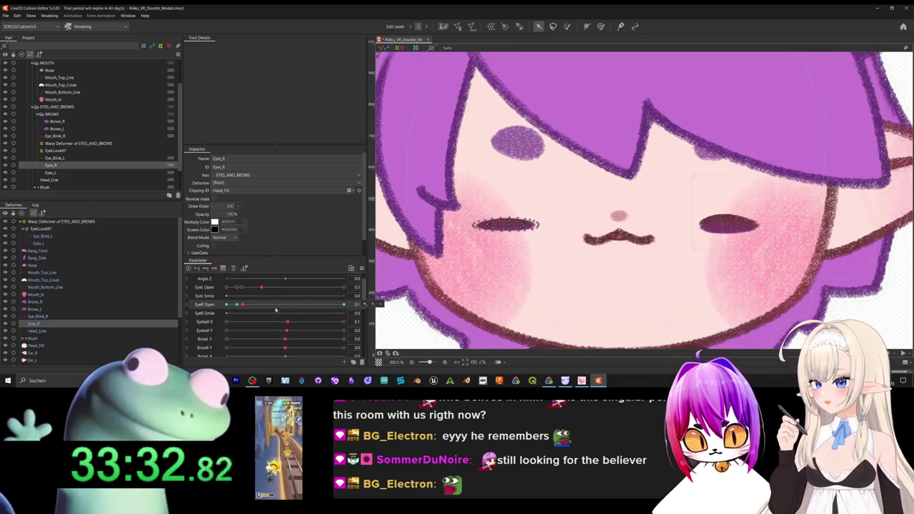
pyautogui.click(505, 226)
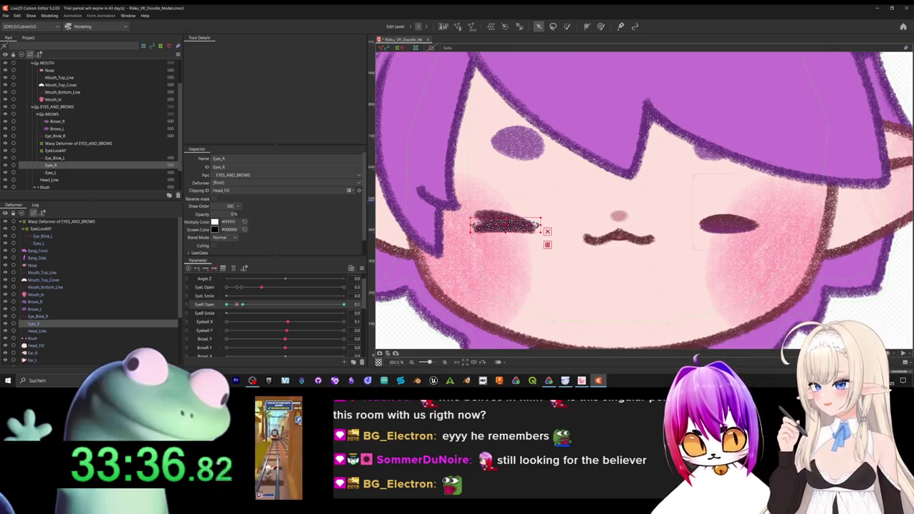
pyautogui.moveTo(237, 304); pyautogui.dragTo(179, 284)
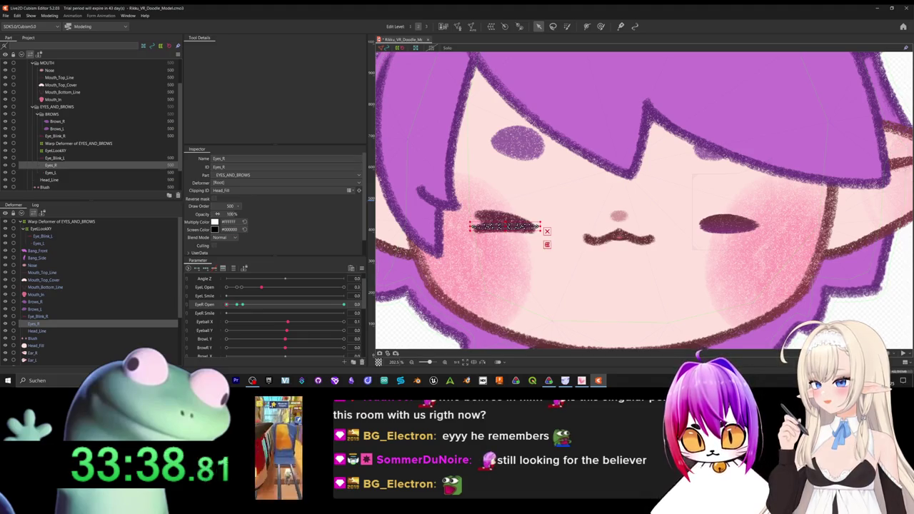
pyautogui.moveTo(235, 304)
pyautogui.mouseDown()
pyautogui.moveTo(227, 313)
pyautogui.moveTo(338, 310)
pyautogui.moveTo(230, 302)
pyautogui.moveTo(261, 307)
pyautogui.mouseUp()
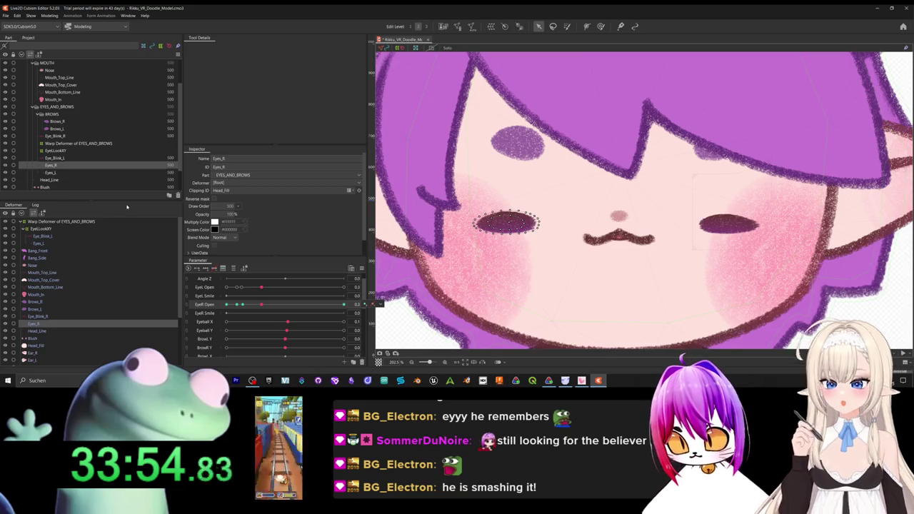
pyautogui.click(50, 301)
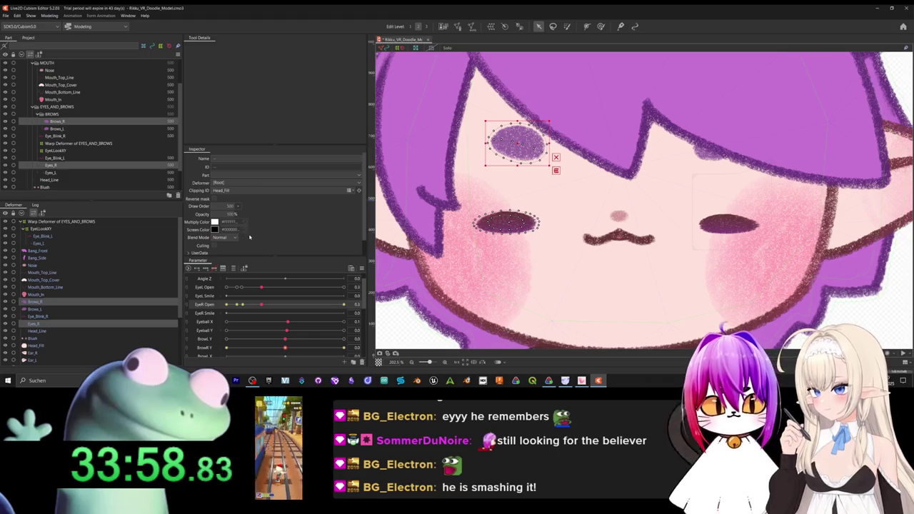
# Open both eyes and create a trial warp deformer around the brows.
pyautogui.moveTo(265, 305)
pyautogui.mouseDown()
pyautogui.moveTo(288, 304)
pyautogui.moveTo(285, 289)
pyautogui.moveTo(226, 287)
pyautogui.mouseUp()
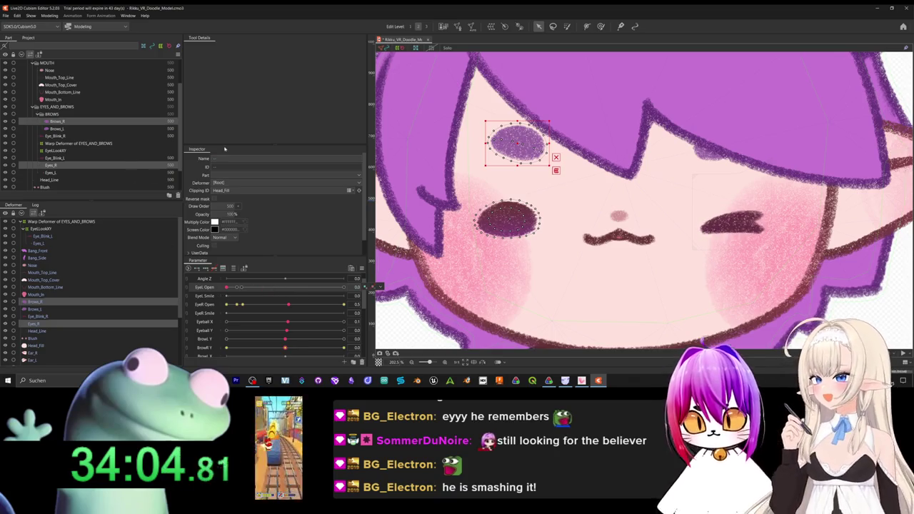
pyautogui.click(457, 26)
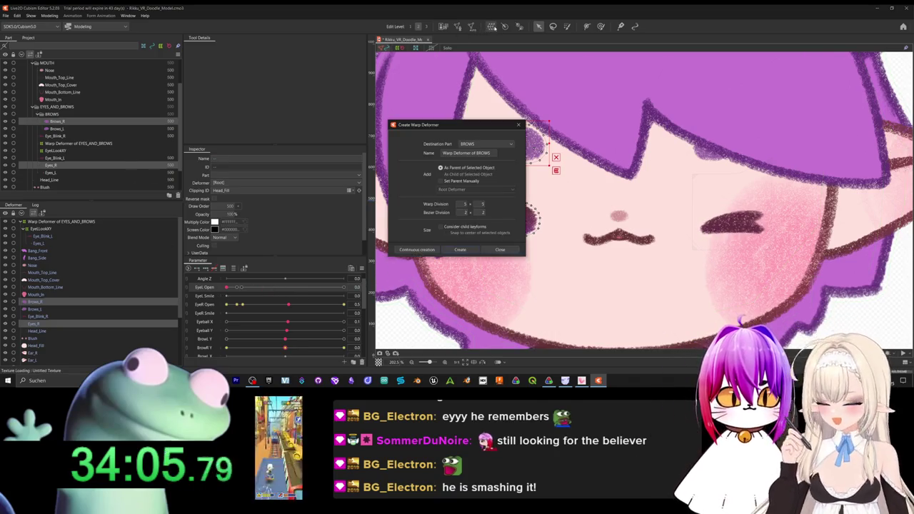
pyautogui.click(459, 249)
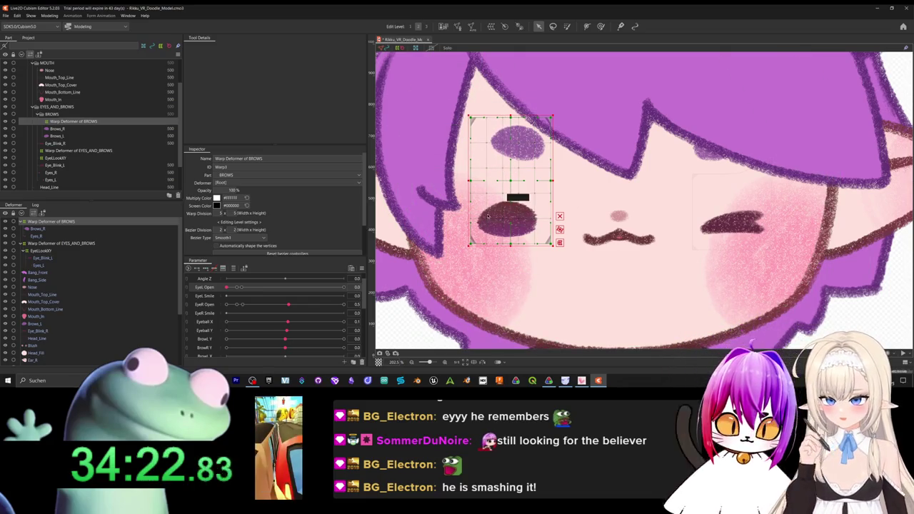
# Select Eyes_R and bring up the Create Warp Deformer dialog for it.
pyautogui.click(515, 143)
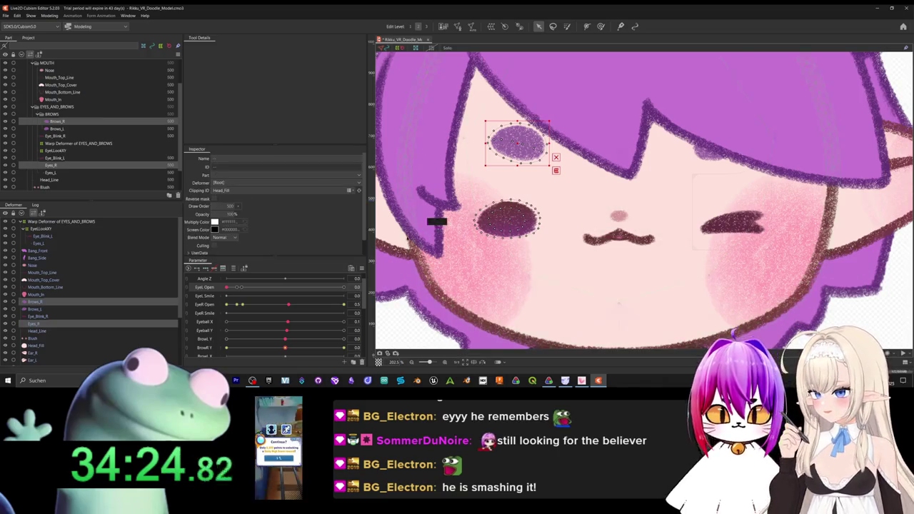
pyautogui.click(125, 166)
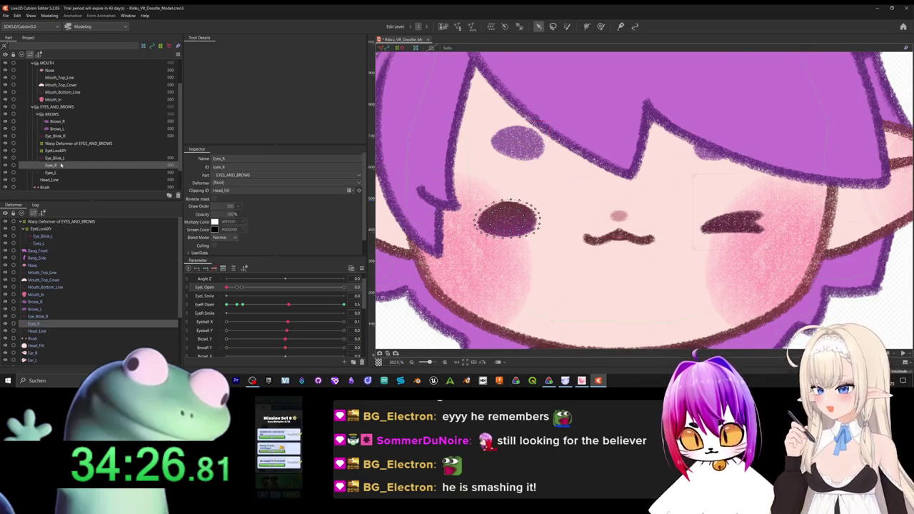
pyautogui.click(491, 26)
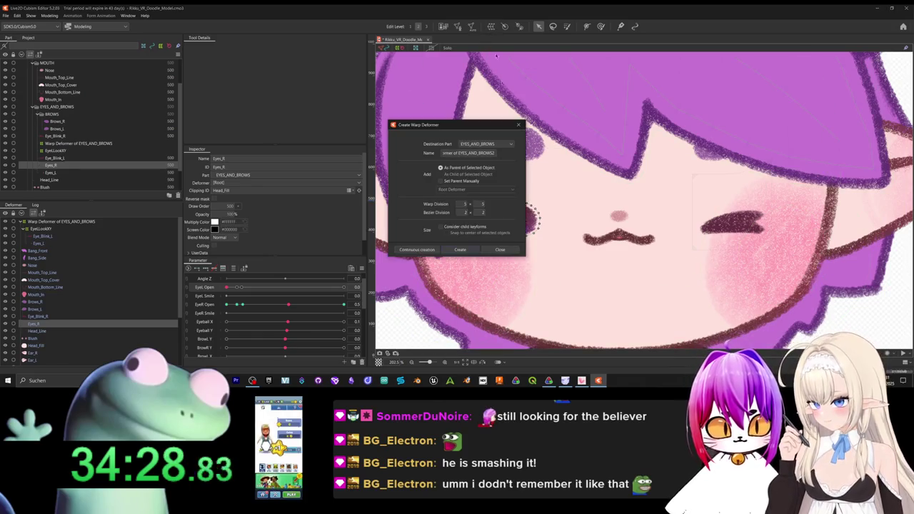
# Set EyeR Open to 1.0 and wrap Eyes_R in Warp Deformer of EYES_AND_BROWS2.
pyautogui.click(473, 252)
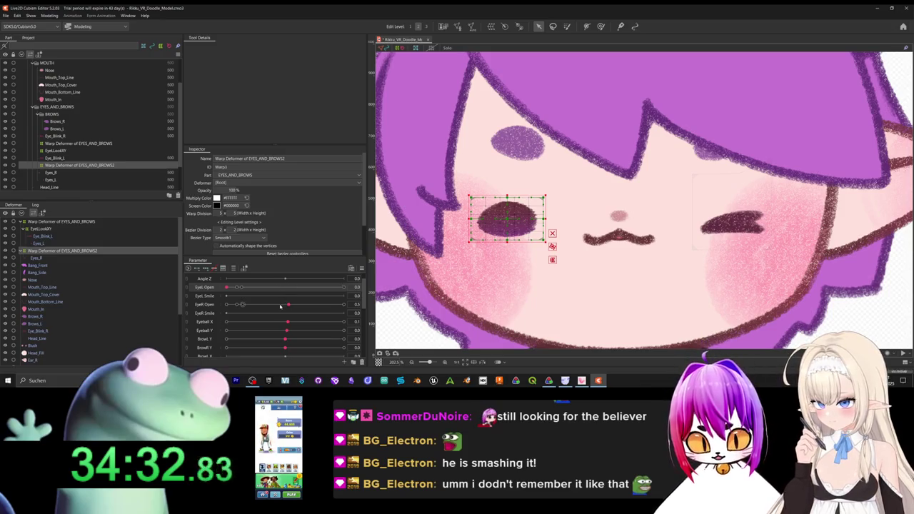
pyautogui.moveTo(278, 287); pyautogui.dragTo(383, 311)
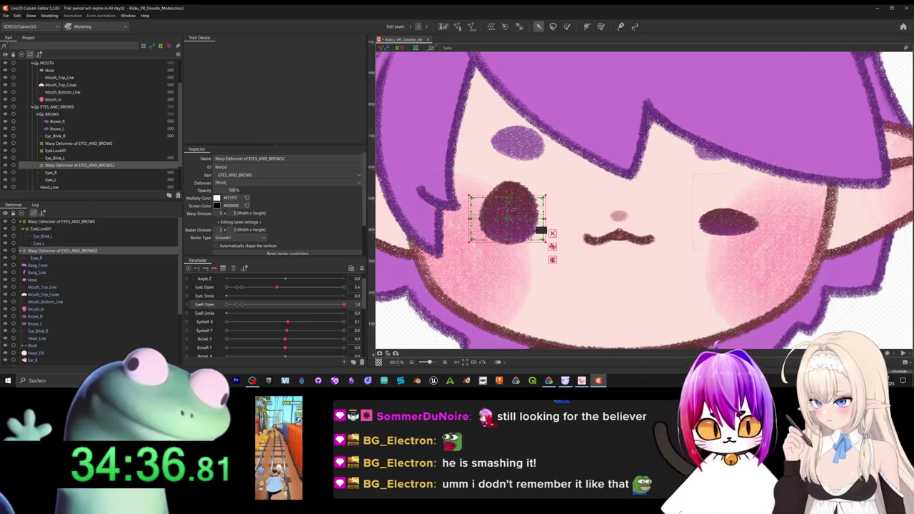
pyautogui.click(506, 214)
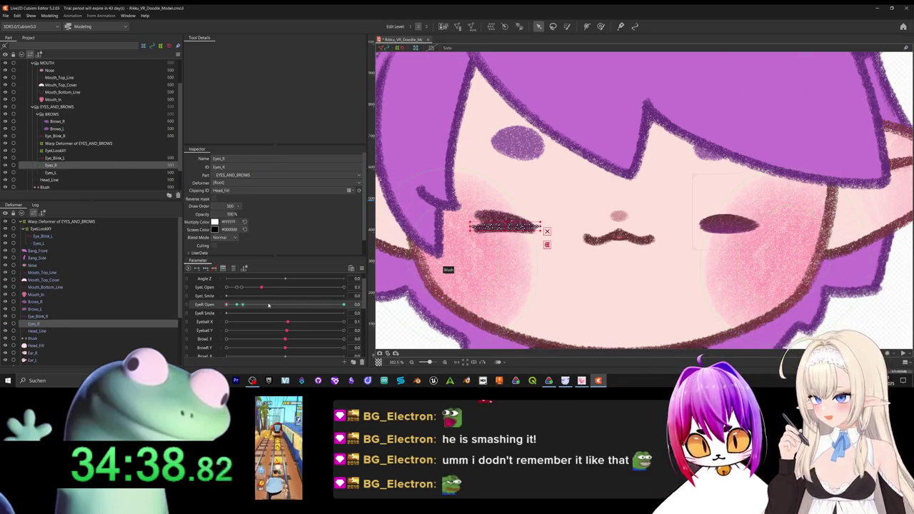
pyautogui.moveTo(268, 305); pyautogui.dragTo(401, 309)
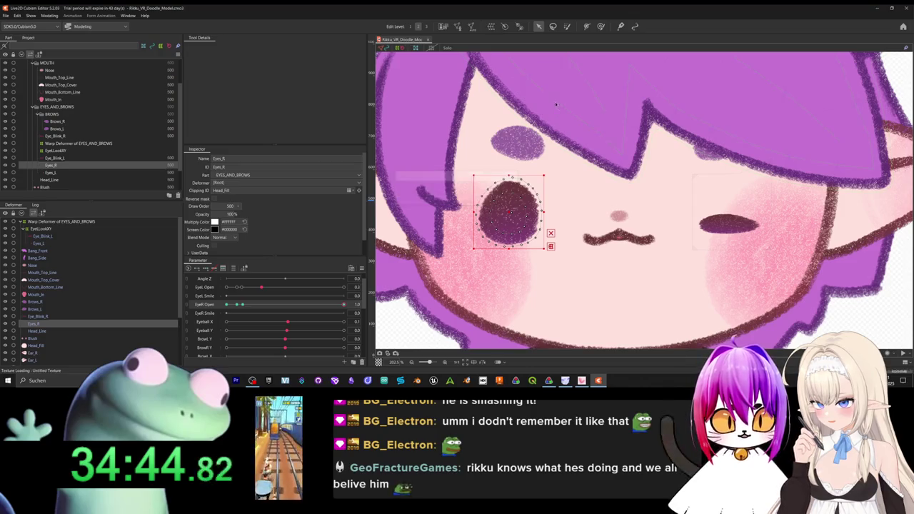
pyautogui.click(490, 26)
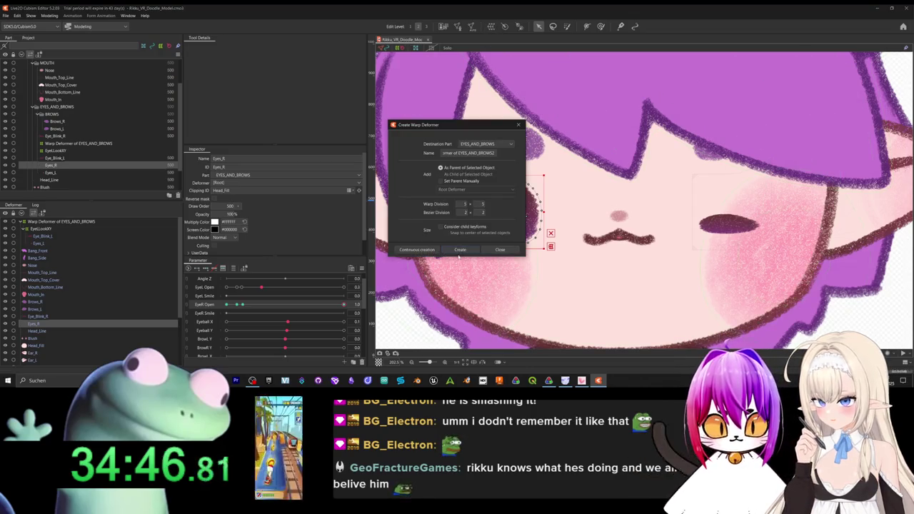
pyautogui.click(460, 250)
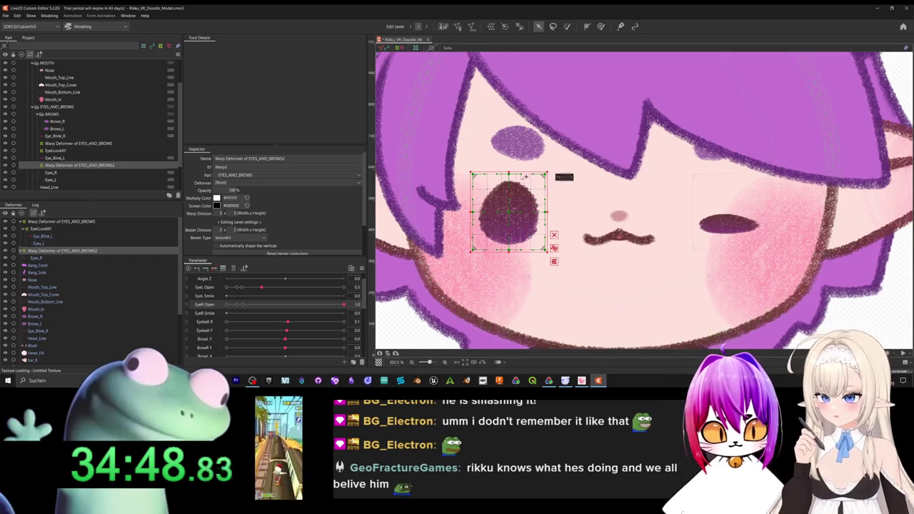
pyautogui.scroll(1, 532, 162)
pyautogui.scroll(1, 571, 121)
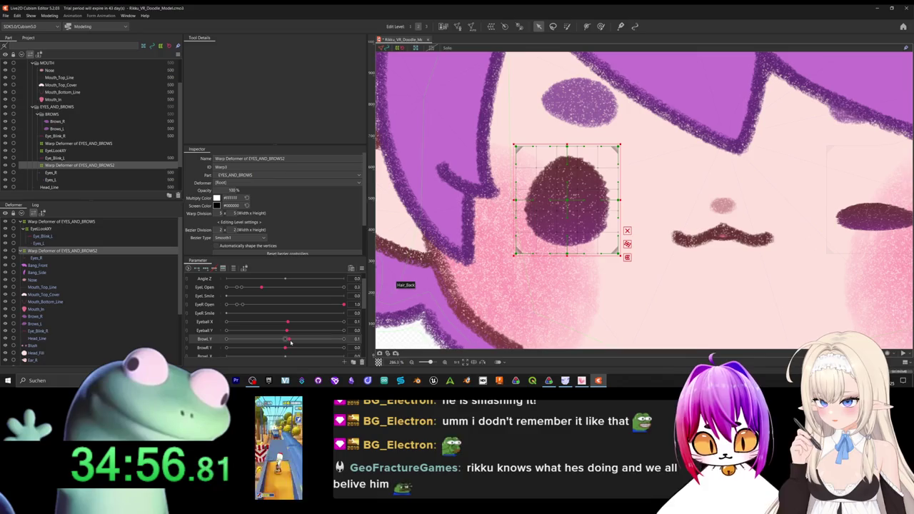
pyautogui.moveTo(286, 348)
pyautogui.mouseDown()
pyautogui.moveTo(299, 356)
pyautogui.moveTo(576, 196)
pyautogui.mouseUp()
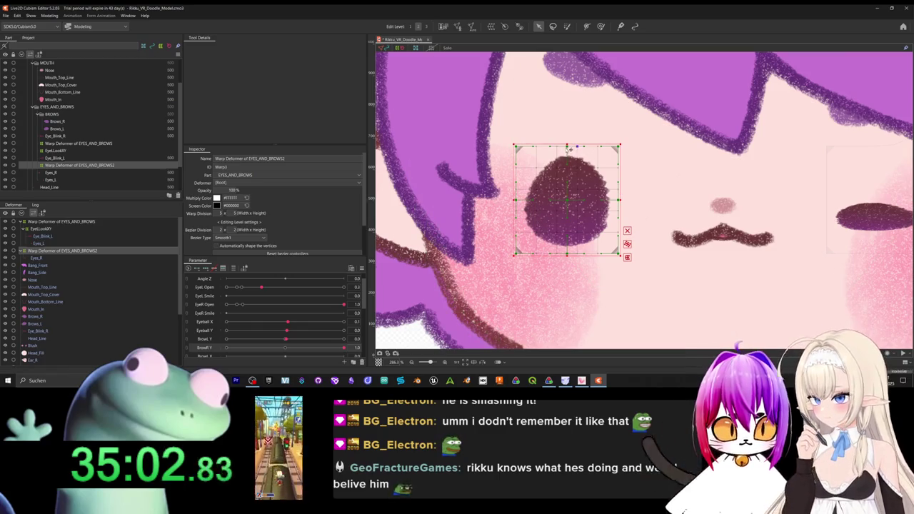
pyautogui.moveTo(581, 135); pyautogui.dragTo(567, 126)
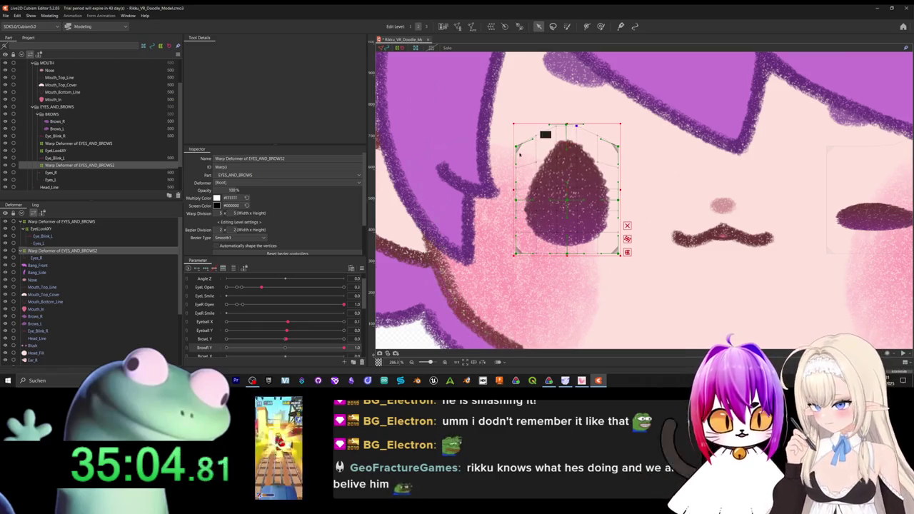
pyautogui.moveTo(516, 145); pyautogui.dragTo(517, 127)
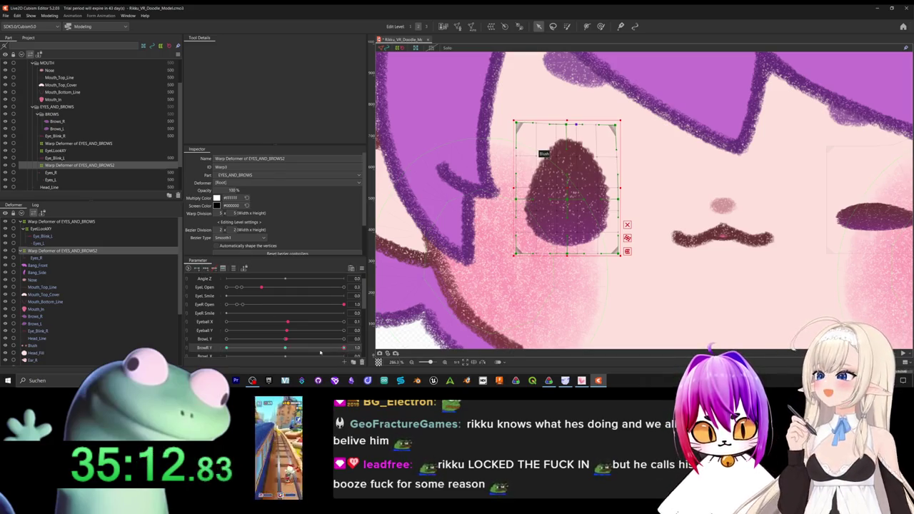
pyautogui.moveTo(316, 349); pyautogui.dragTo(342, 347)
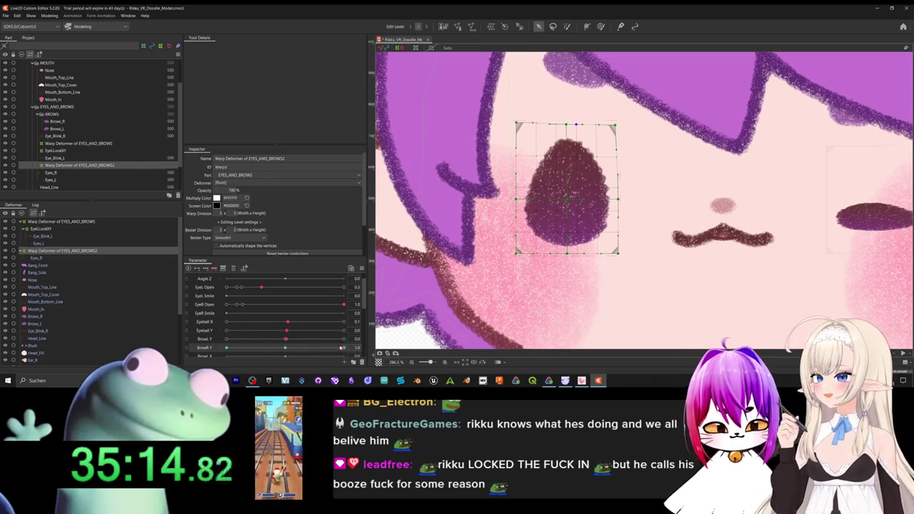
pyautogui.hotkey('ctrl', 'z')
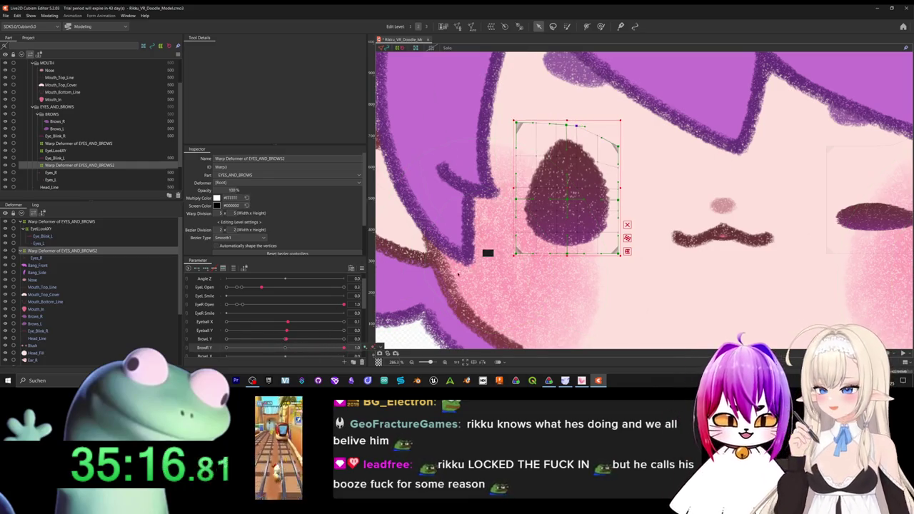
pyautogui.hotkey('ctrl', 'z')
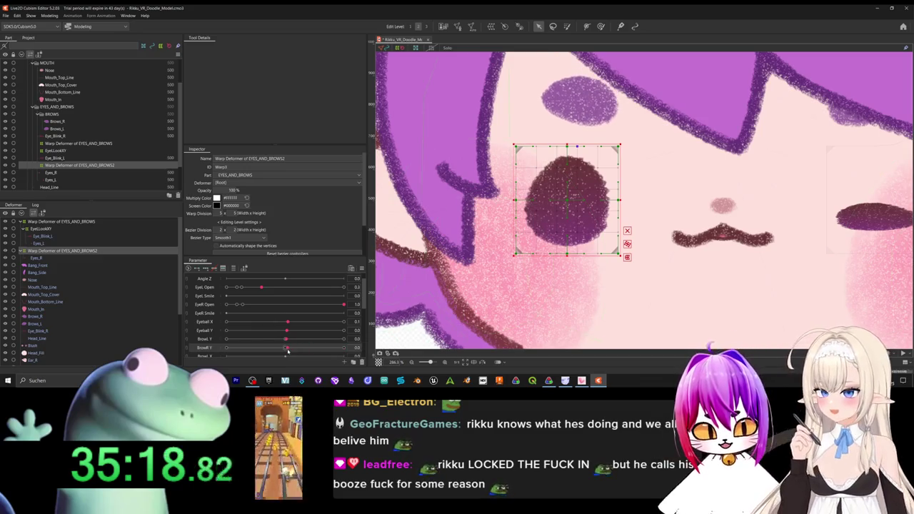
pyautogui.moveTo(287, 350); pyautogui.dragTo(286, 351)
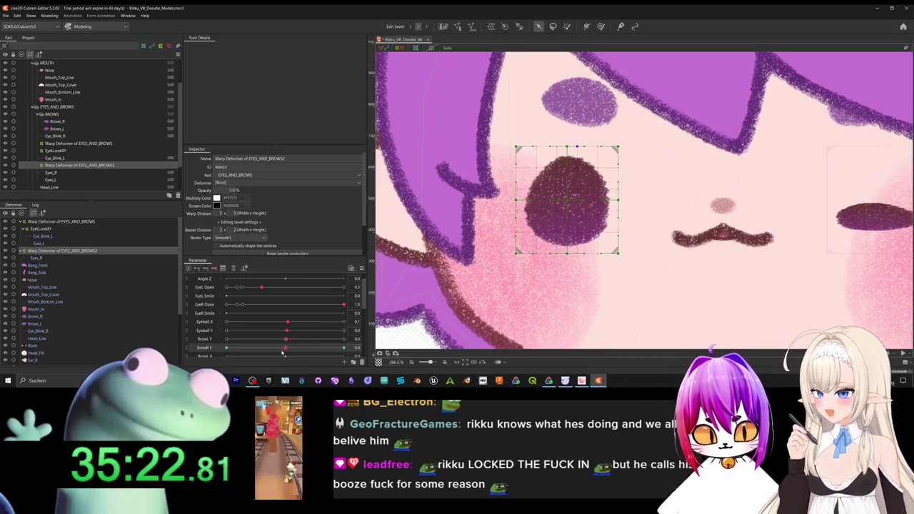
pyautogui.click(282, 352)
pyautogui.moveTo(569, 147); pyautogui.dragTo(567, 128)
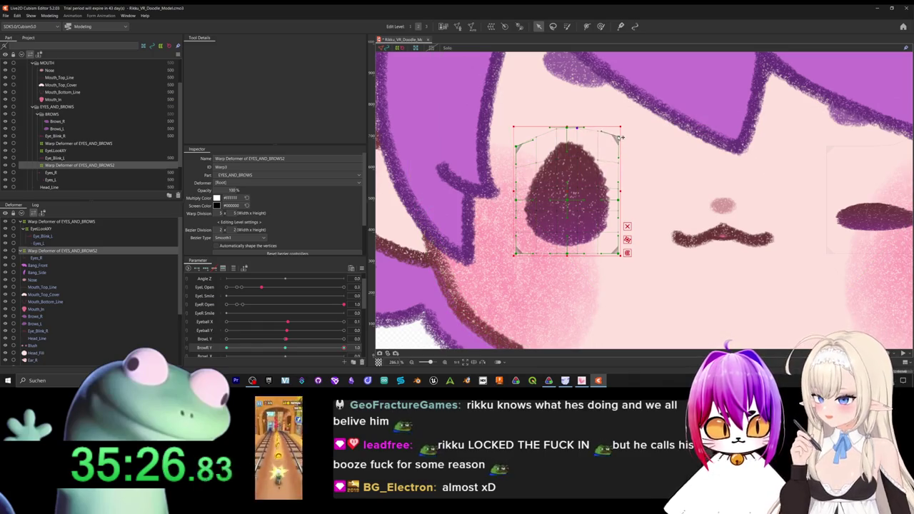
pyautogui.moveTo(517, 146); pyautogui.dragTo(521, 129)
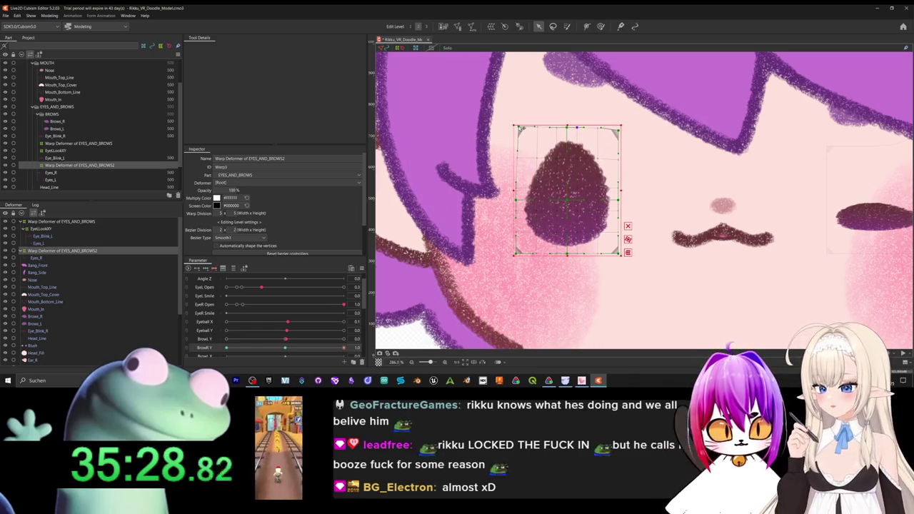
pyautogui.hotkey('ctrl', 'z')
pyautogui.hotkey('ctrl', 'z')
pyautogui.hotkey('ctrl', 'z')
pyautogui.hotkey('ctrl', 'z')
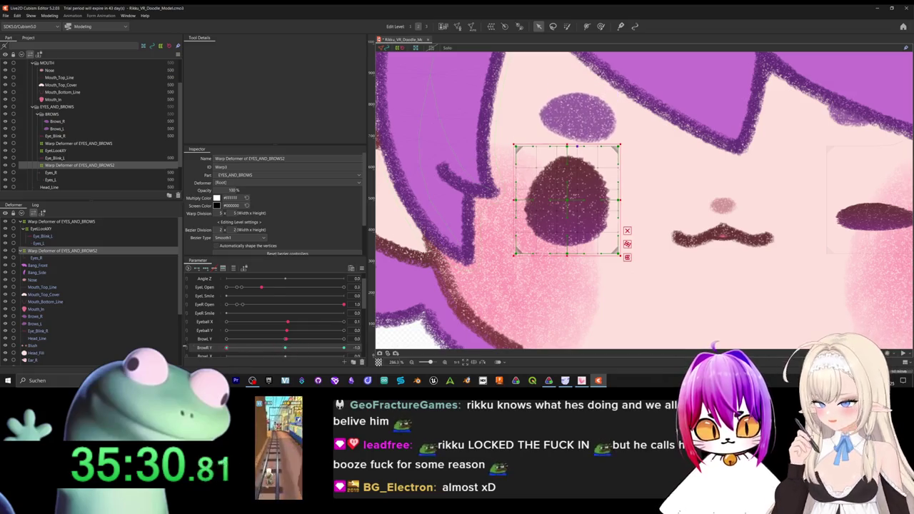
pyautogui.moveTo(570, 147); pyautogui.dragTo(566, 154)
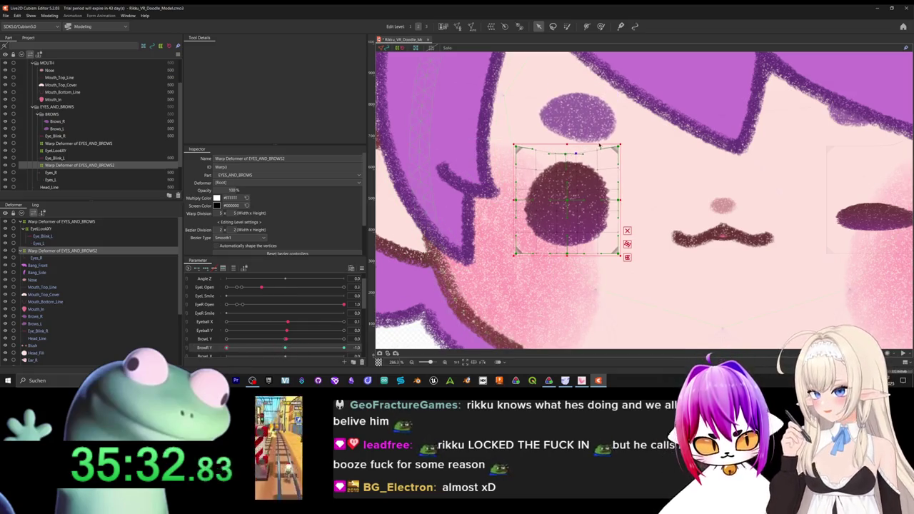
pyautogui.moveTo(619, 148); pyautogui.dragTo(618, 155)
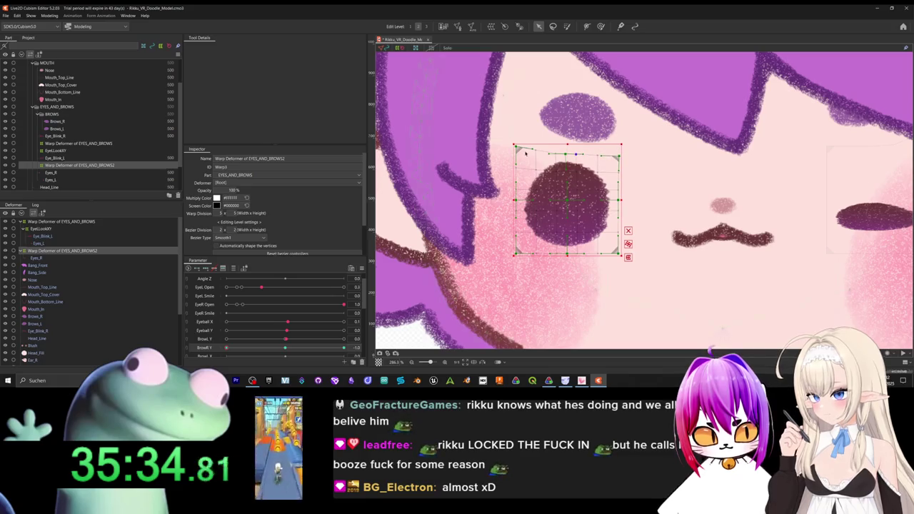
pyautogui.moveTo(516, 147); pyautogui.dragTo(510, 152)
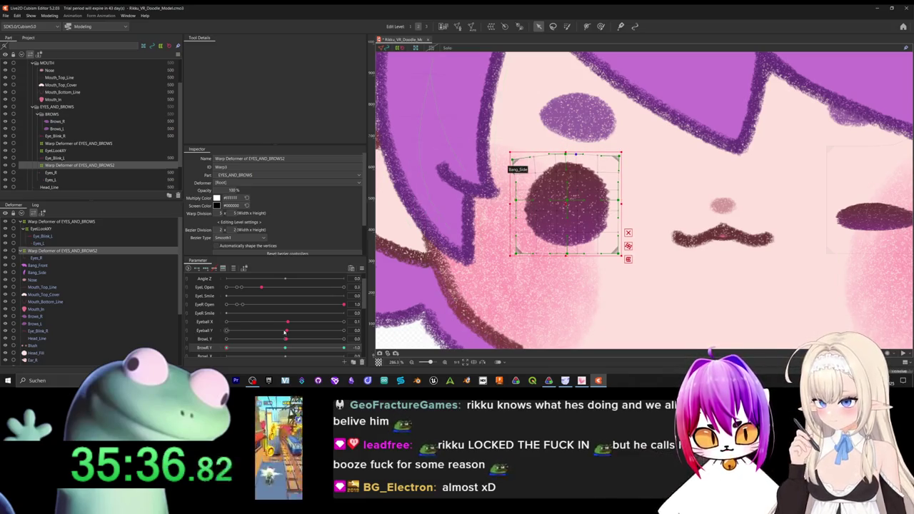
pyautogui.moveTo(231, 347)
pyautogui.mouseDown()
pyautogui.moveTo(221, 338)
pyautogui.moveTo(285, 349)
pyautogui.mouseUp()
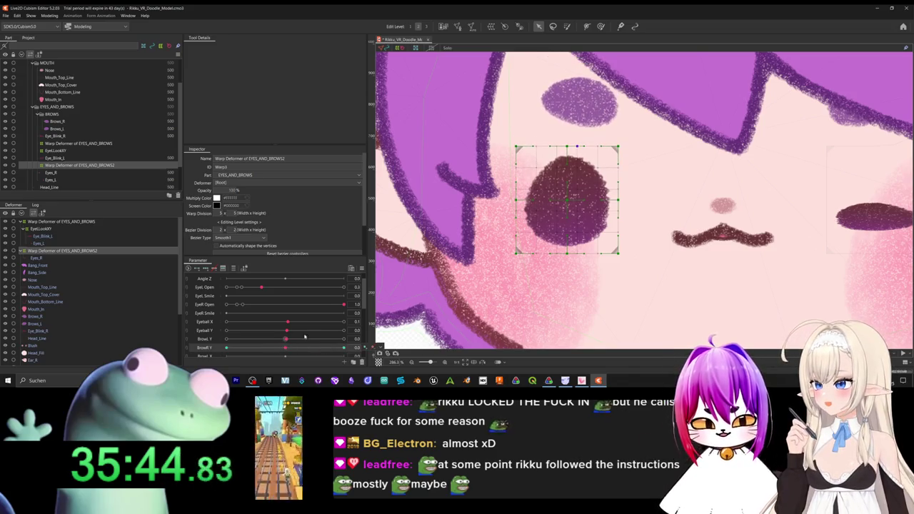
# Set EyeL Open to 1.0 so the second eye is fully open.
pyautogui.scroll(-3, 314, 320)
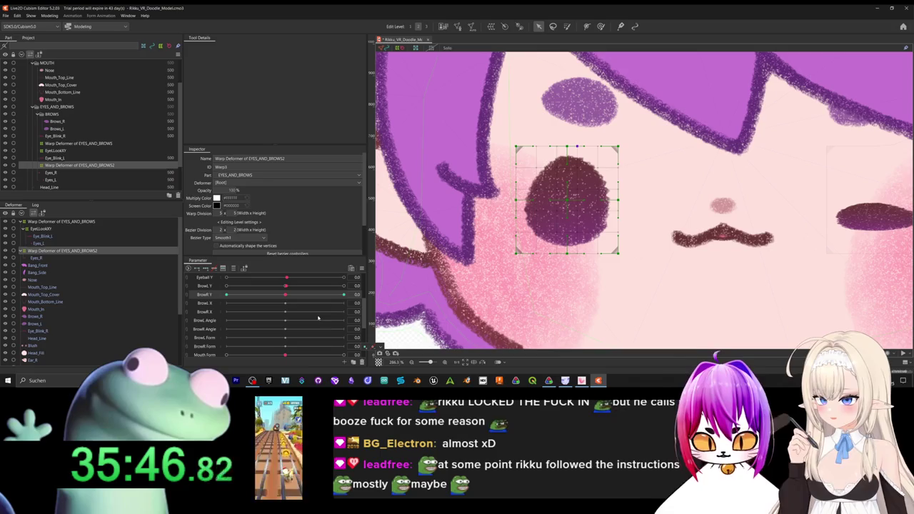
pyautogui.scroll(2, 318, 309)
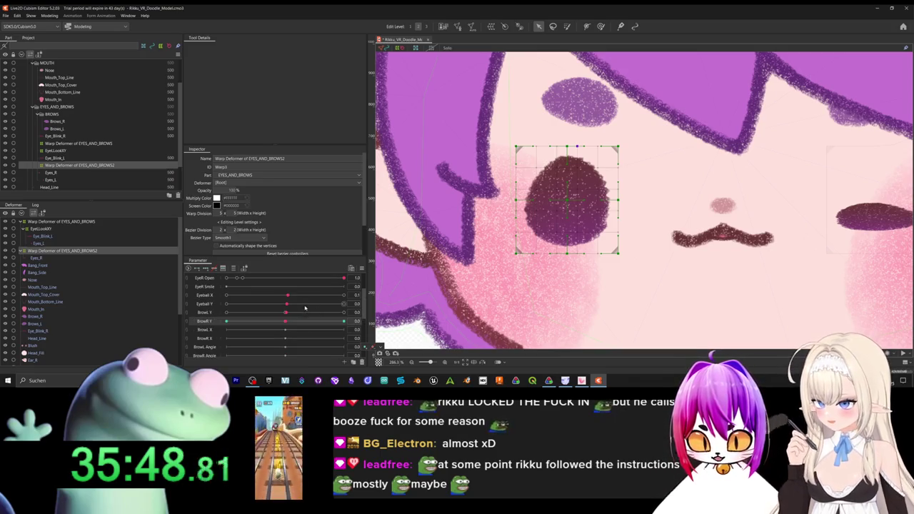
pyautogui.scroll(2, 309, 307)
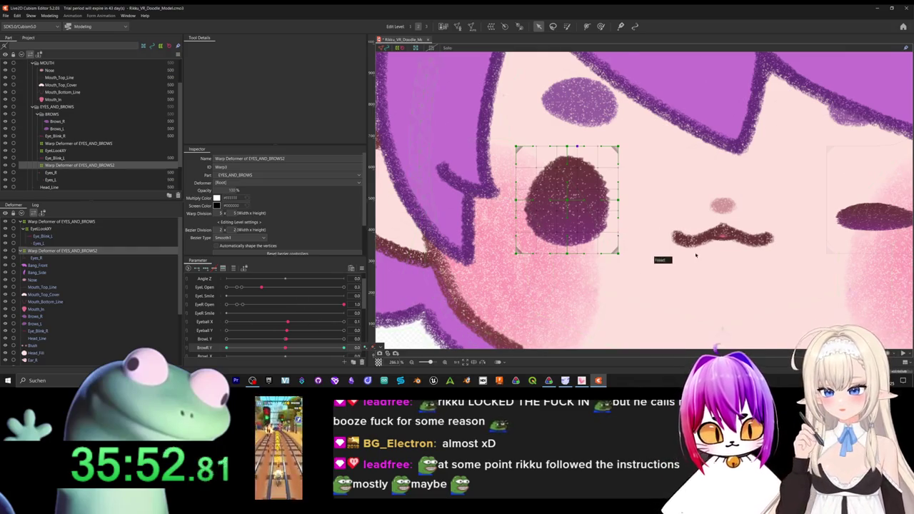
pyautogui.scroll(-3, 696, 254)
pyautogui.scroll(1, 642, 271)
pyautogui.scroll(3, 626, 281)
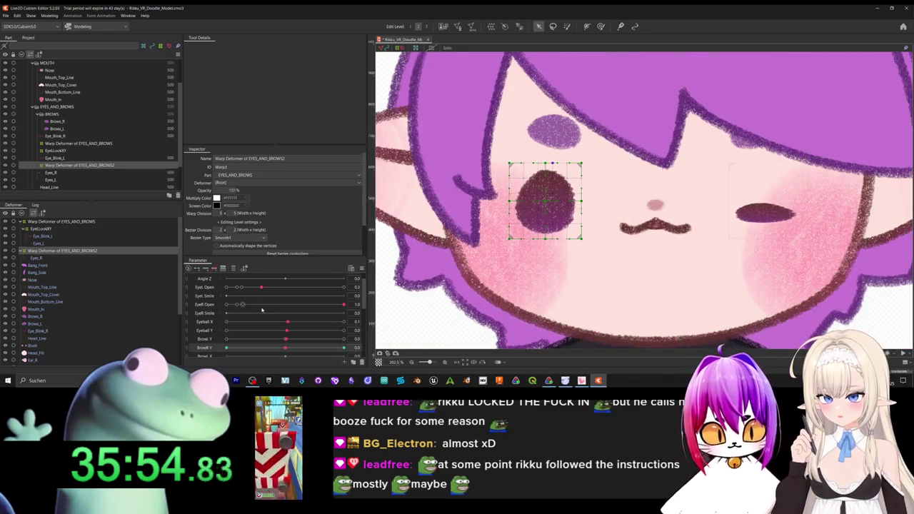
pyautogui.moveTo(261, 287); pyautogui.dragTo(343, 286)
# Test the Eyeball X slider and start a new warp deformer.
pyautogui.moveTo(287, 322); pyautogui.dragTo(286, 335)
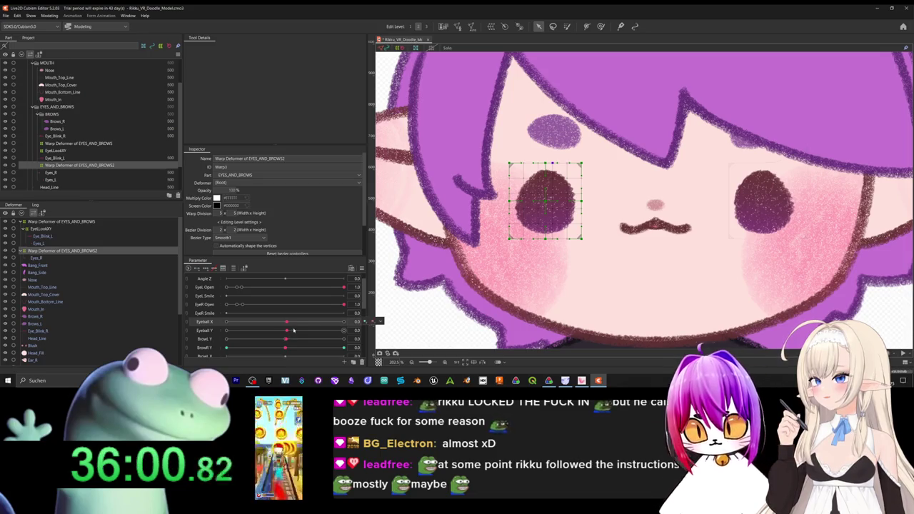
pyautogui.moveTo(272, 322)
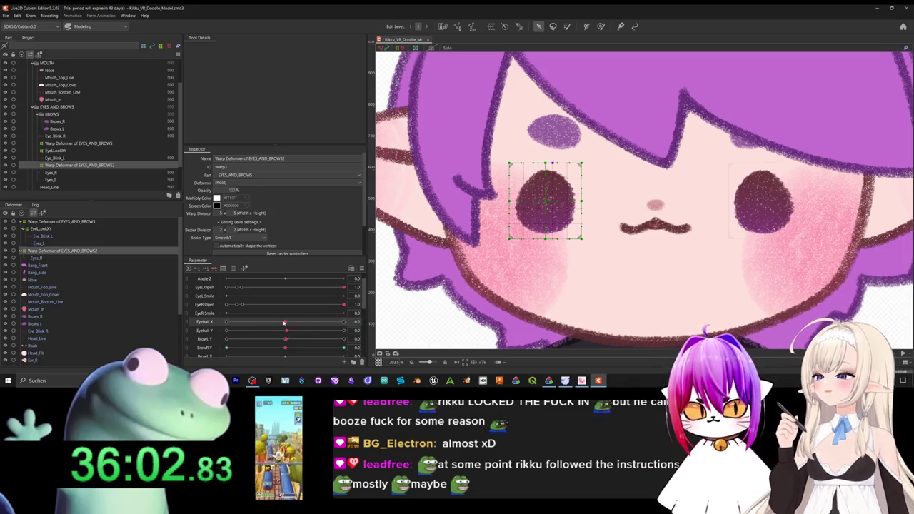
pyautogui.moveTo(285, 322); pyautogui.dragTo(280, 335)
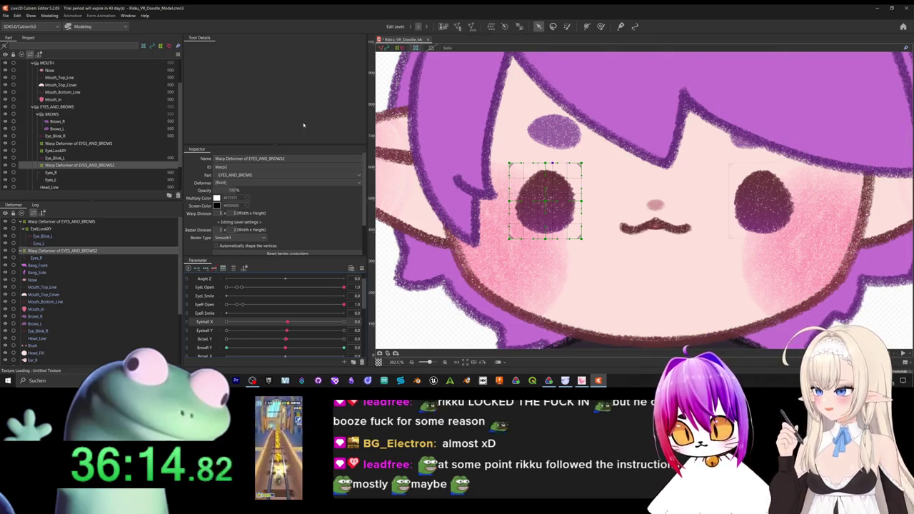
pyautogui.click(490, 27)
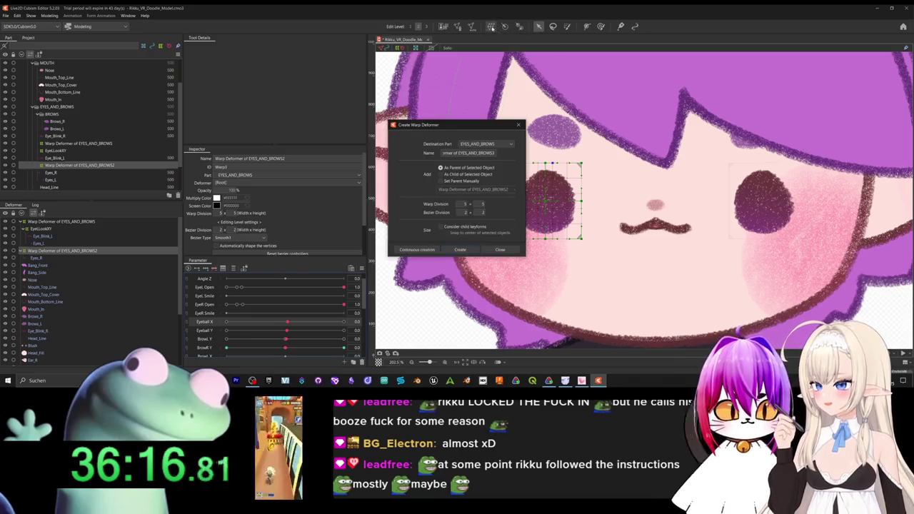
# Name the new warp deformer EyeRLookXY and create it.
pyautogui.tripleClick(467, 152)
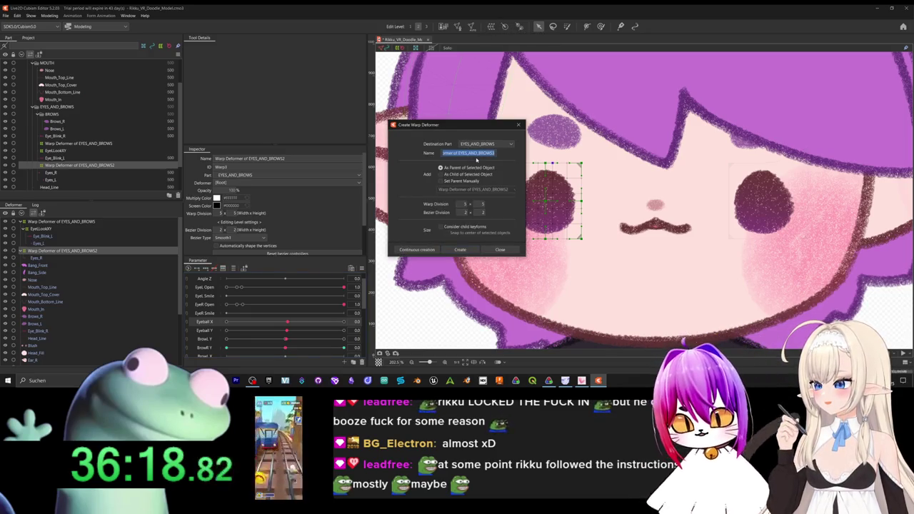
pyautogui.write('EyeLookXY')
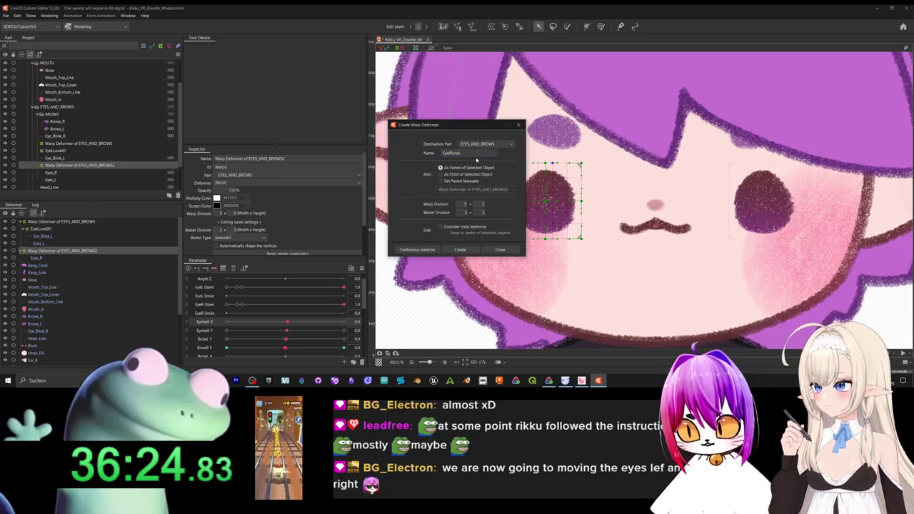
pyautogui.click(461, 250)
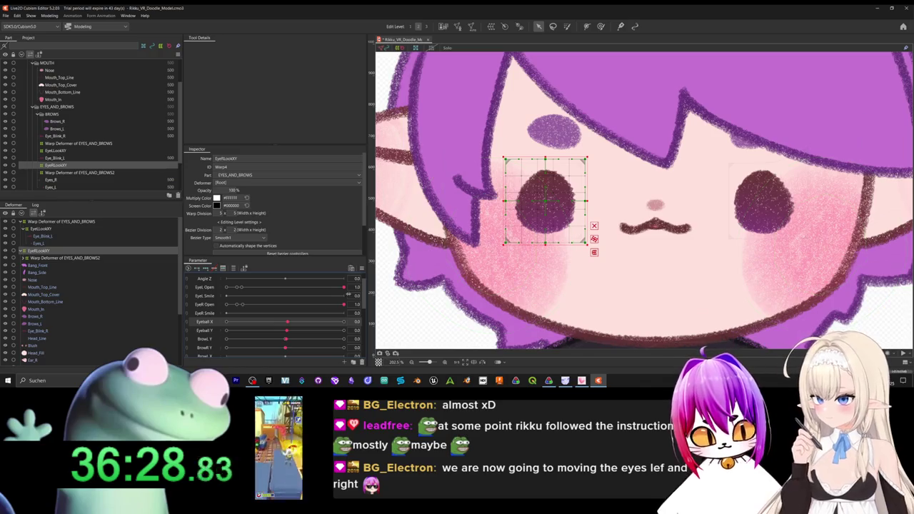
# Test Eyeball X, nudge the EyeRLookXY and original eye warp deformers, then reselect the original.
pyautogui.moveTo(290, 323); pyautogui.dragTo(423, 331)
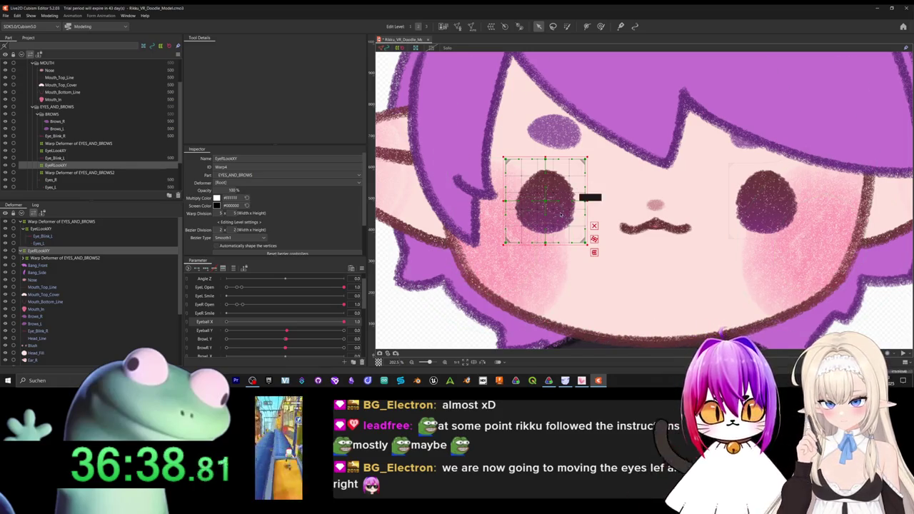
pyautogui.scroll(2, 561, 215)
pyautogui.moveTo(537, 197)
pyautogui.mouseDown()
pyautogui.moveTo(533, 207)
pyautogui.moveTo(565, 192)
pyautogui.mouseUp()
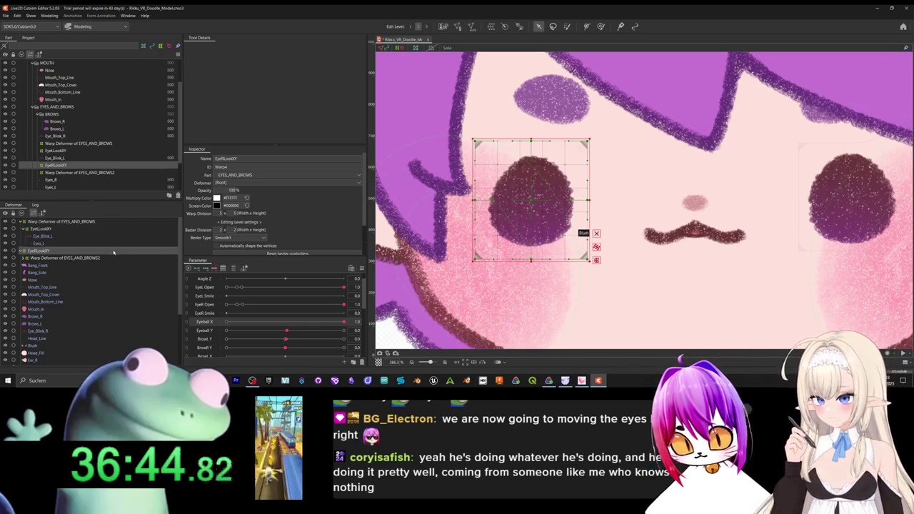
pyautogui.click(89, 258)
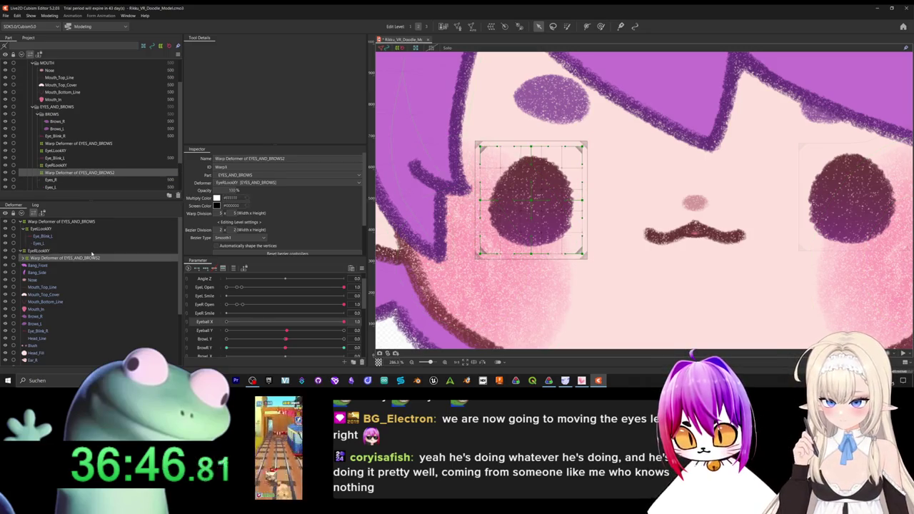
pyautogui.click(92, 251)
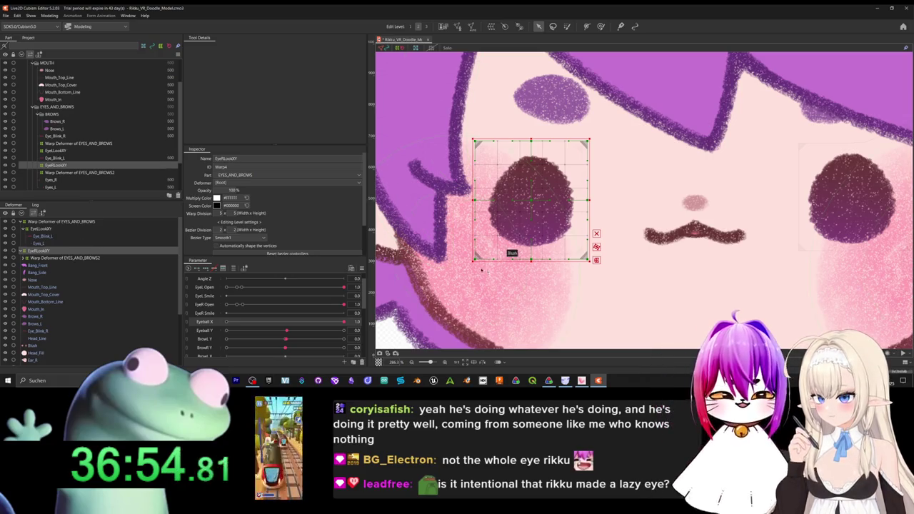
pyautogui.moveTo(481, 240); pyautogui.dragTo(489, 237)
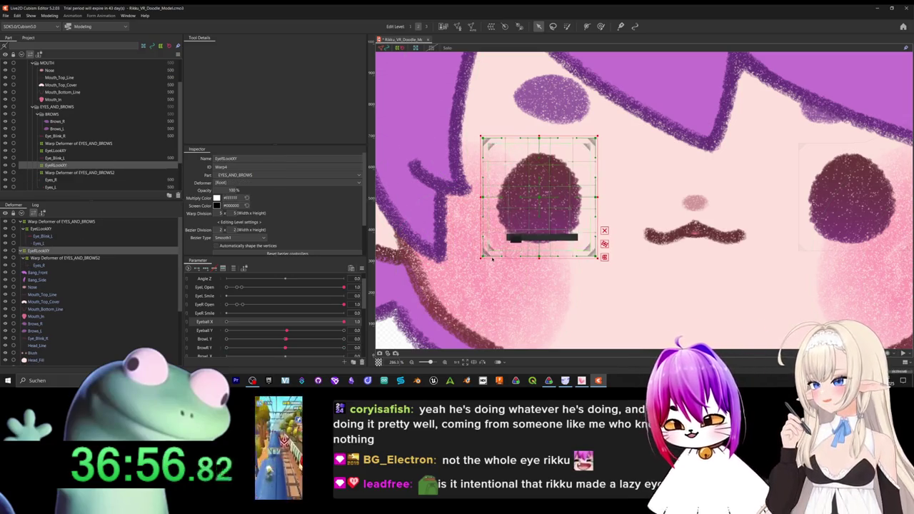
pyautogui.click(491, 258)
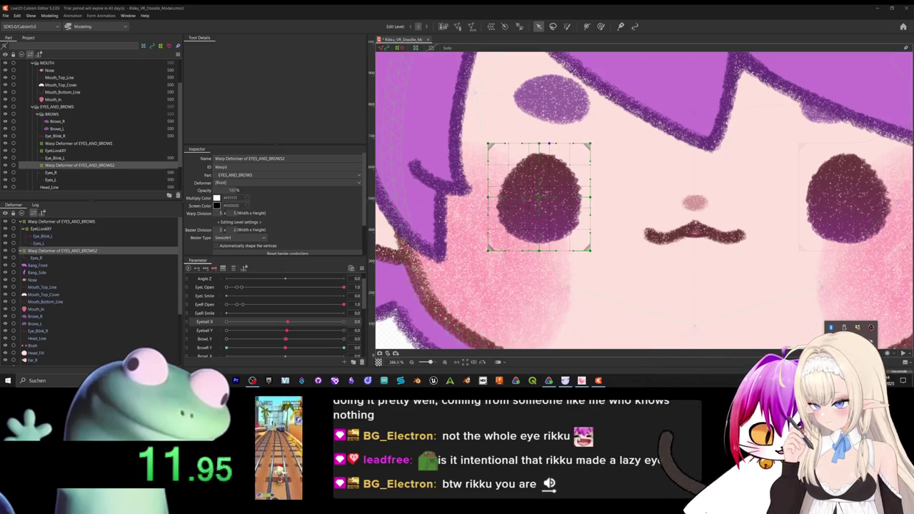
pyautogui.rightClick(871, 327)
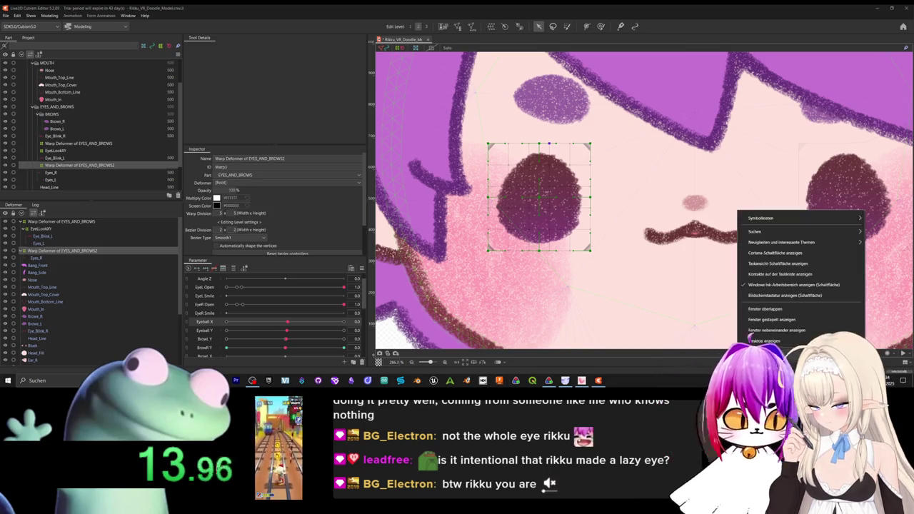
# Paste the EyeLookXY warp deformer and shift the eye art for Eyeball X's end keys.
pyautogui.click(771, 214)
pyautogui.hotkey('ctrl', 'v')
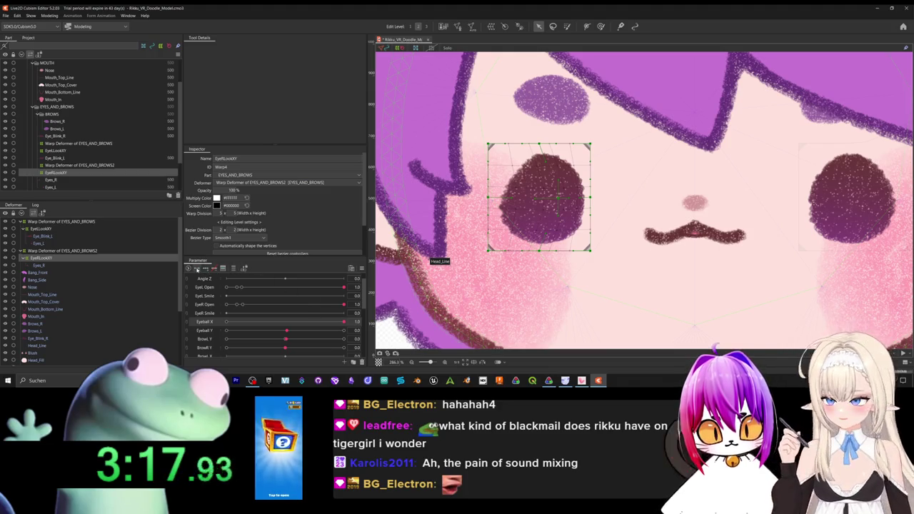
pyautogui.click(197, 269)
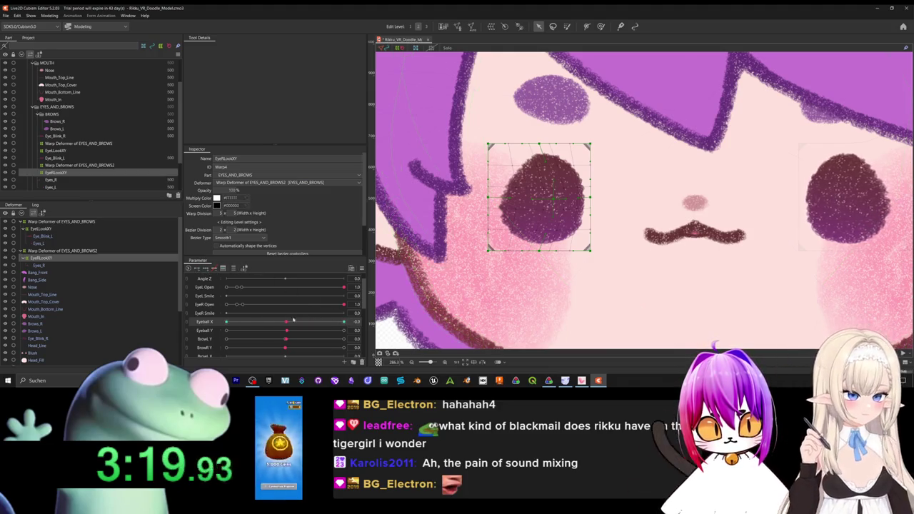
pyautogui.moveTo(550, 211); pyautogui.dragTo(528, 225)
pyautogui.hotkey('ctrl', 'z')
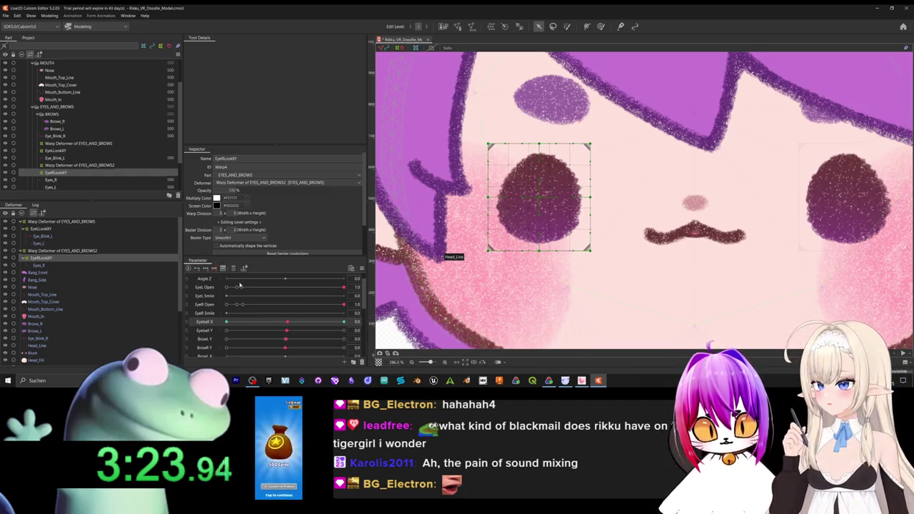
pyautogui.hotkey('ctrl', 'y')
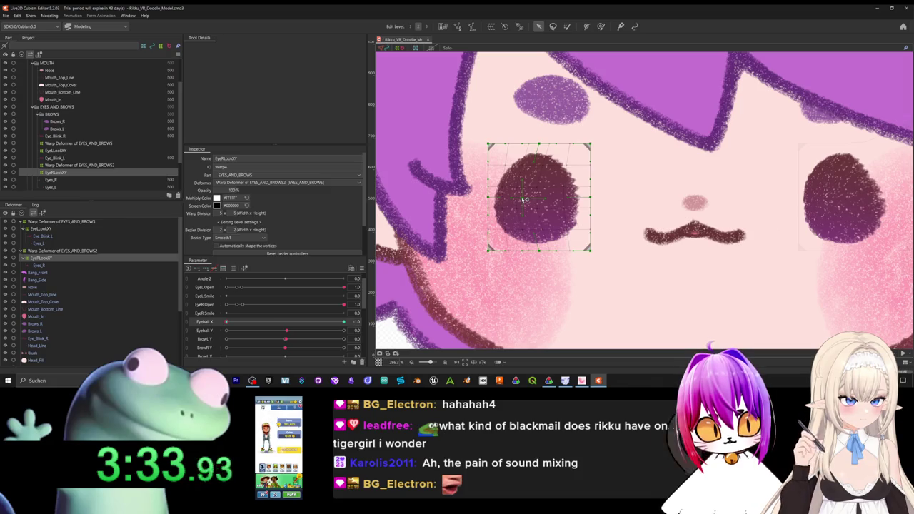
# Preview Eyeball X and Y, then push the eyes to their full right look.
pyautogui.moveTo(224, 323); pyautogui.dragTo(291, 324)
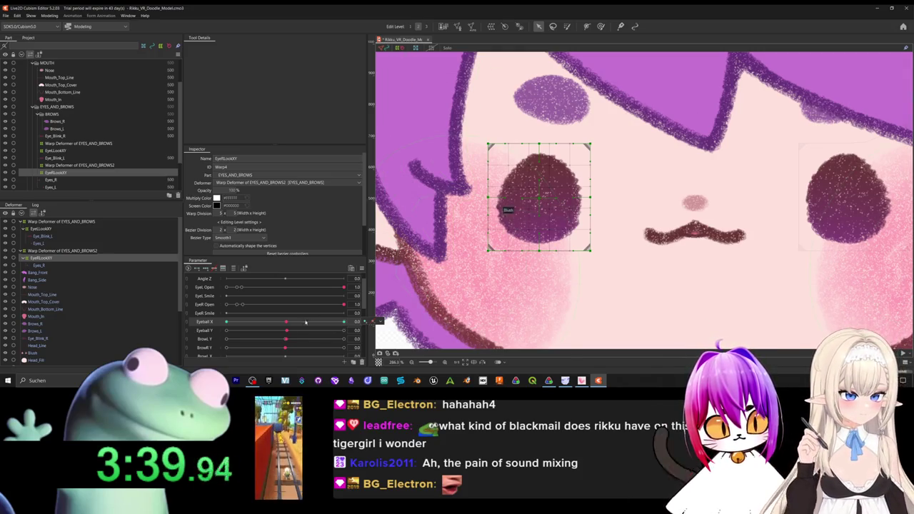
pyautogui.moveTo(287, 330)
pyautogui.mouseDown()
pyautogui.moveTo(264, 331)
pyautogui.moveTo(286, 332)
pyautogui.mouseUp()
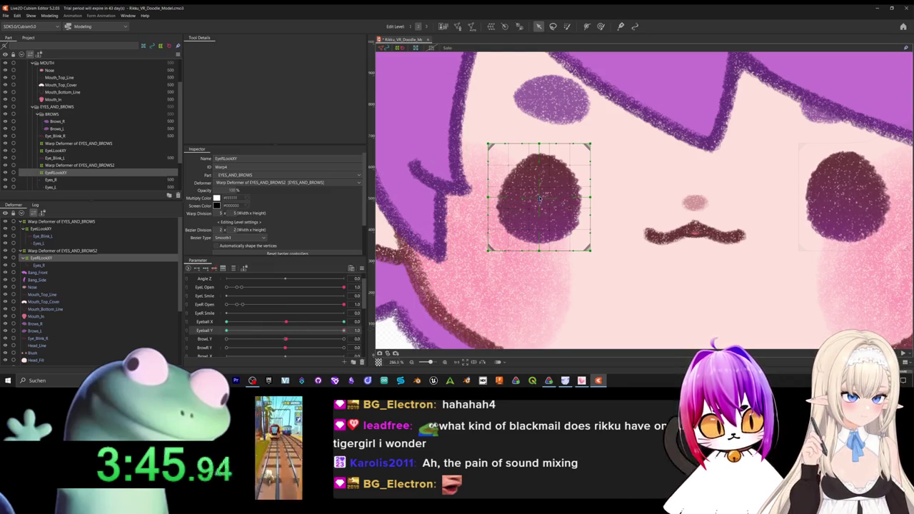
pyautogui.moveTo(541, 202); pyautogui.dragTo(561, 168)
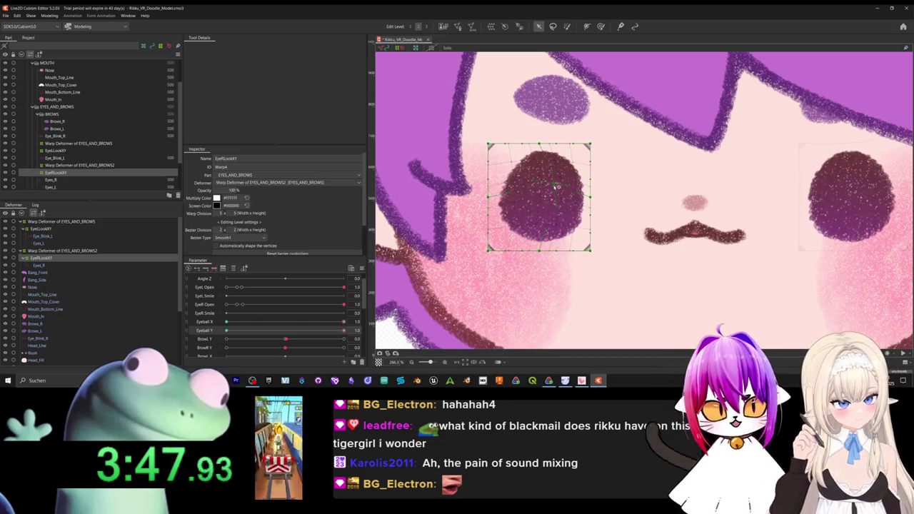
# Shape the EyeRLookXY warp for the Eyeball X -1.0, Eyeball Y -1.0 corner and sweep X.
pyautogui.click(308, 332)
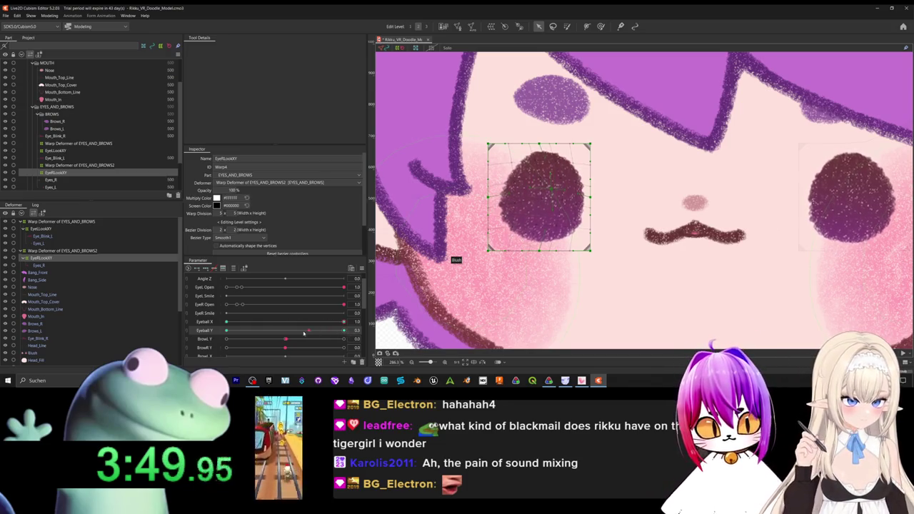
pyautogui.click(286, 331)
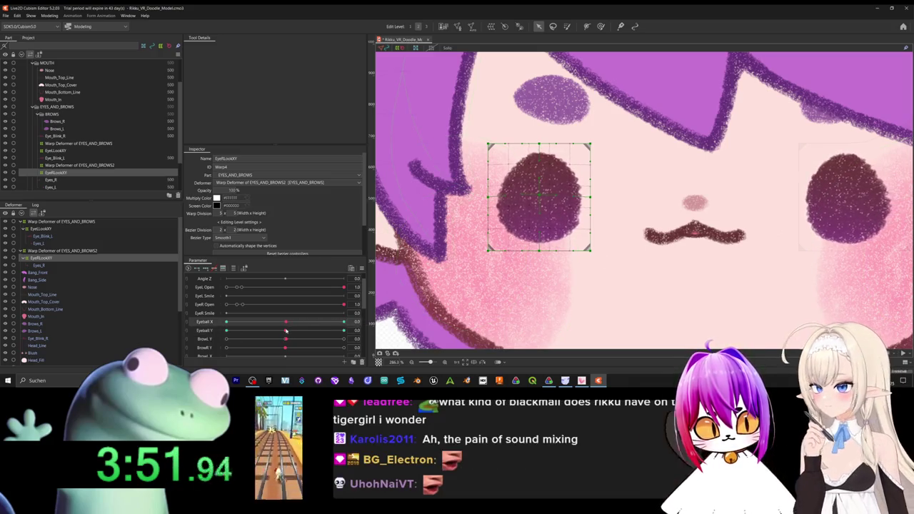
pyautogui.moveTo(287, 331); pyautogui.dragTo(226, 330)
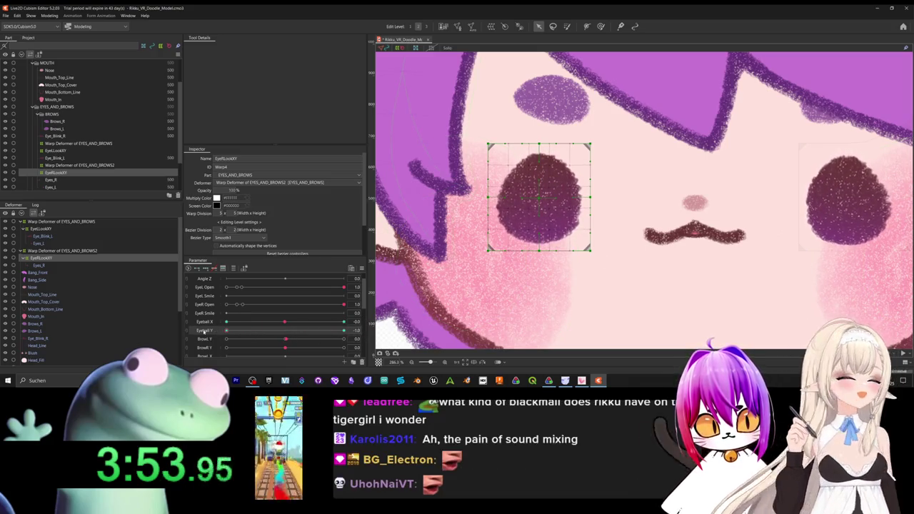
pyautogui.moveTo(532, 201)
pyautogui.mouseDown()
pyautogui.moveTo(511, 202)
pyautogui.moveTo(526, 230)
pyautogui.mouseUp()
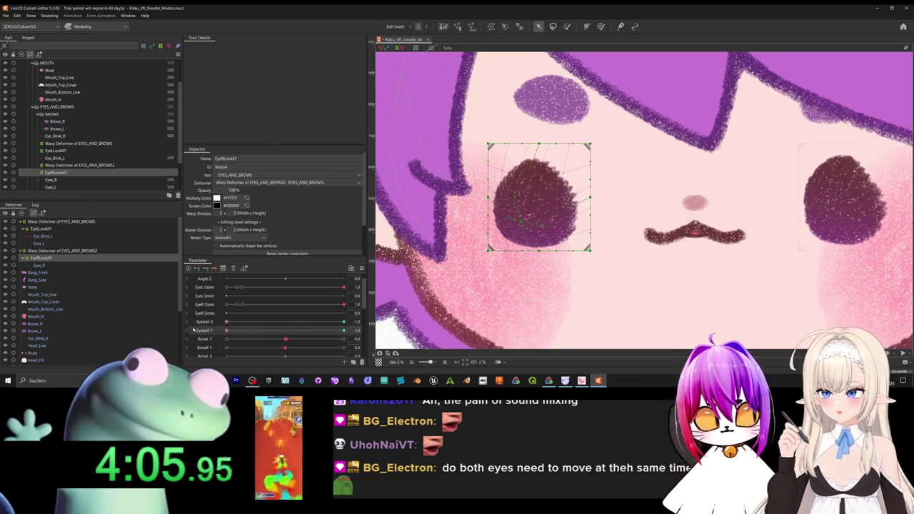
pyautogui.moveTo(225, 322)
pyautogui.mouseDown()
pyautogui.moveTo(376, 325)
pyautogui.moveTo(265, 323)
pyautogui.mouseUp()
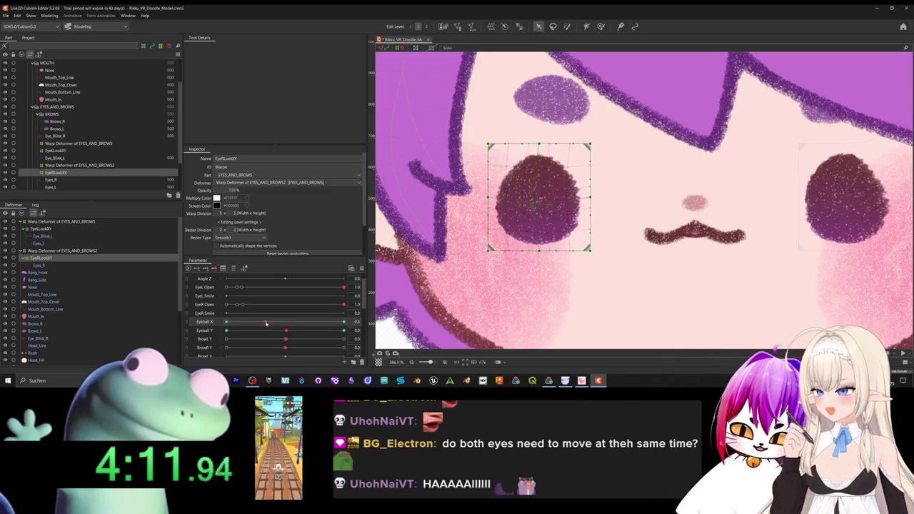
pyautogui.moveTo(266, 324); pyautogui.dragTo(351, 338)
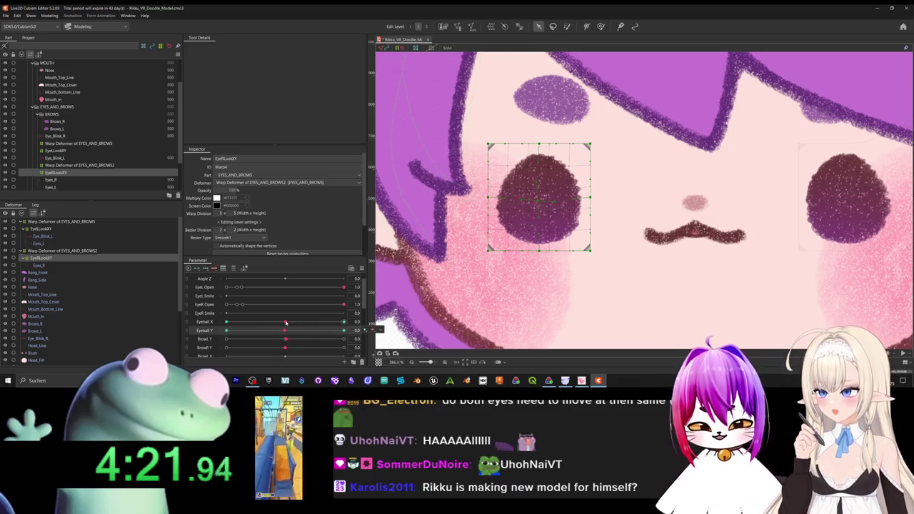
# Shape the warp at Eyeball X 1.0 and maximum Eyeball Y, then recentre both to 0.
pyautogui.moveTo(286, 323); pyautogui.dragTo(350, 322)
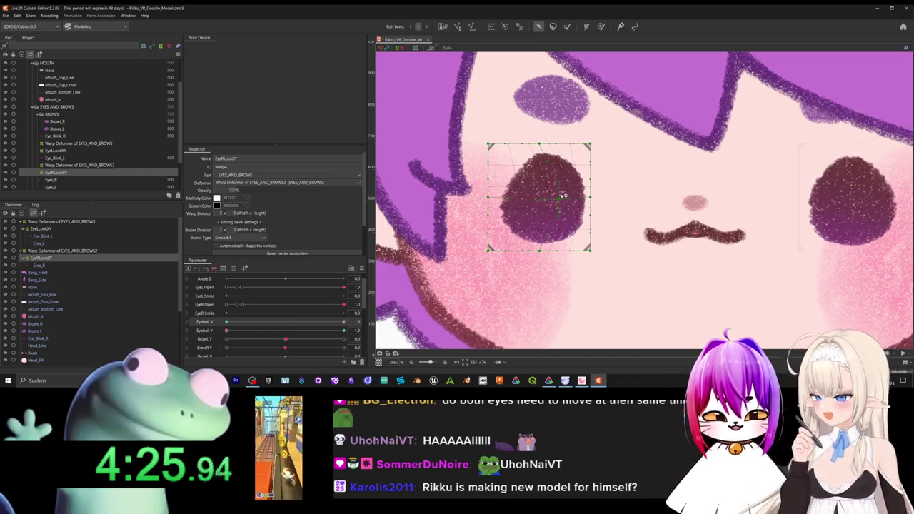
pyautogui.moveTo(343, 322)
pyautogui.mouseDown()
pyautogui.moveTo(288, 322)
pyautogui.moveTo(282, 334)
pyautogui.moveTo(291, 334)
pyautogui.mouseUp()
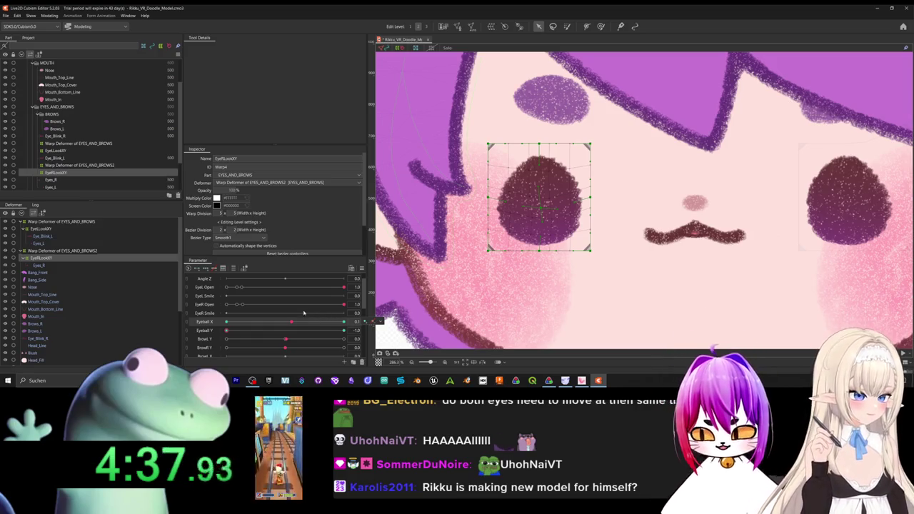
pyautogui.moveTo(227, 330); pyautogui.dragTo(344, 321)
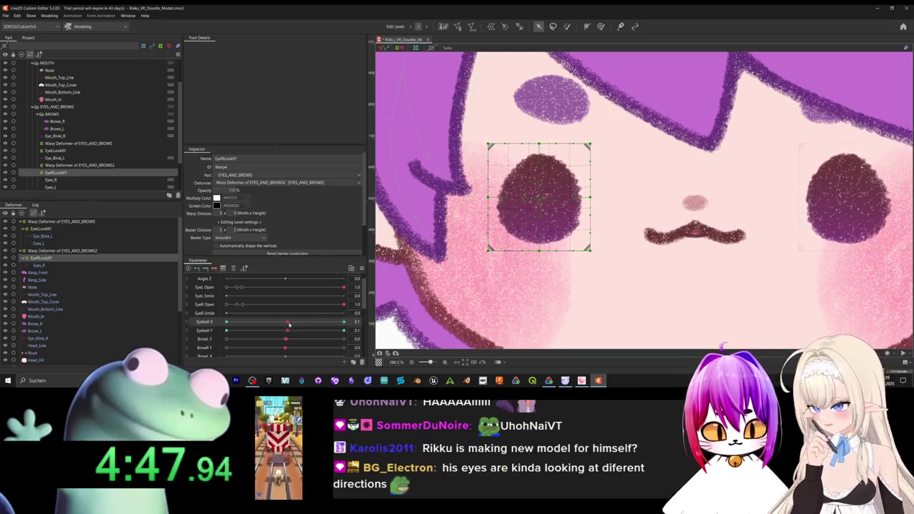
pyautogui.click(344, 331)
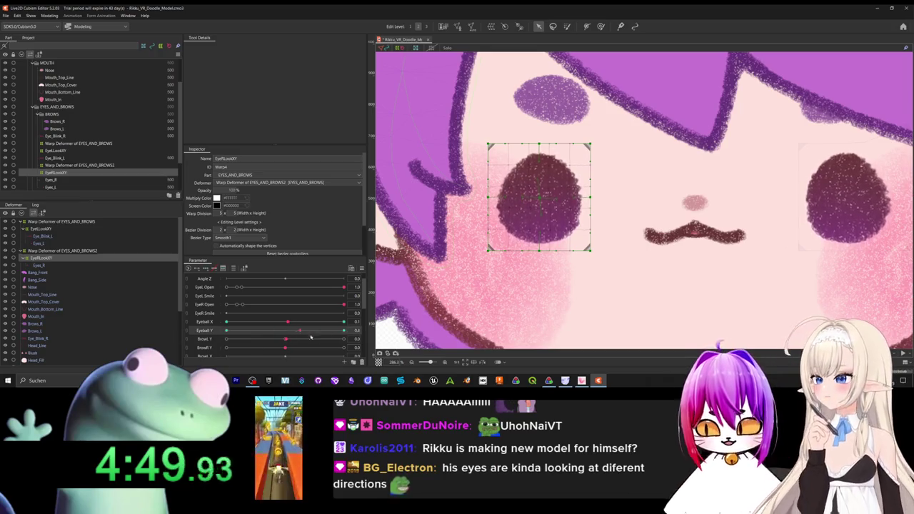
pyautogui.click(286, 330)
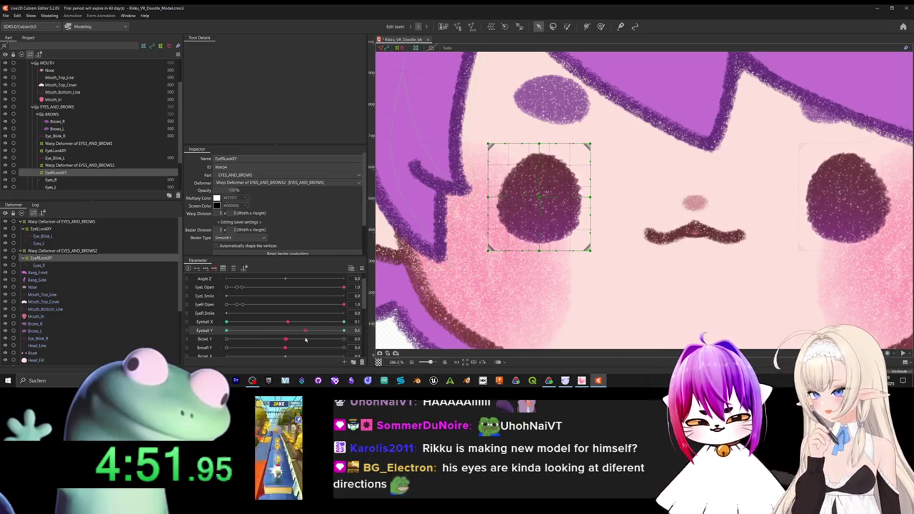
pyautogui.scroll(-5, 438, 267)
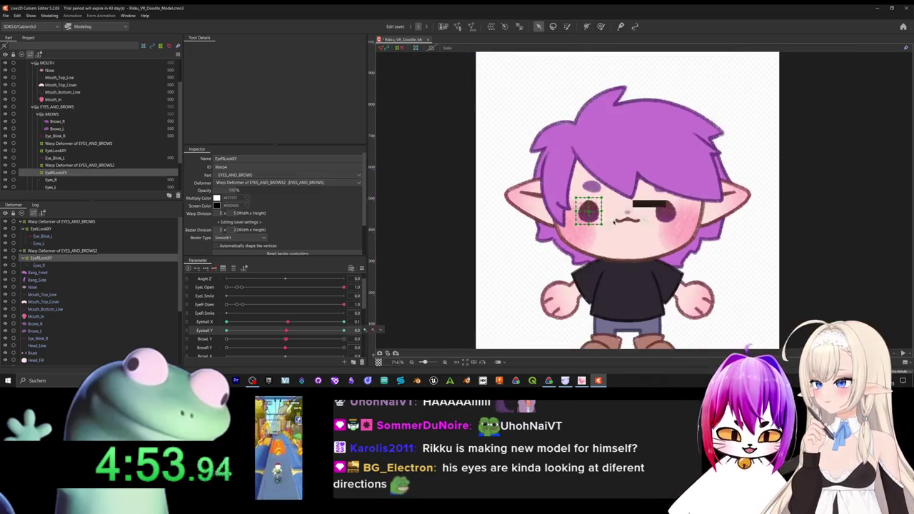
# Zoom the view and test the eyes' sideways look at Eyeball X 0.4.
pyautogui.scroll(5, 651, 236)
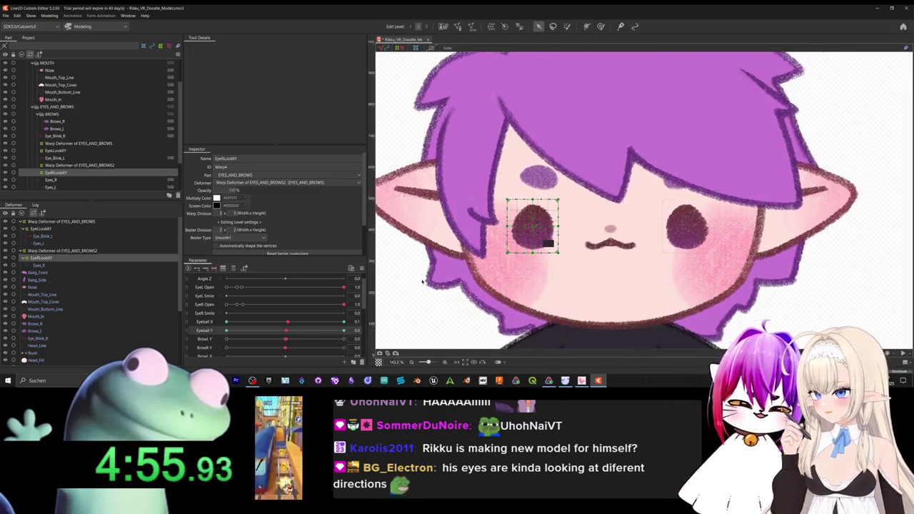
pyautogui.moveTo(288, 322)
pyautogui.mouseDown()
pyautogui.moveTo(326, 321)
pyautogui.moveTo(216, 333)
pyautogui.moveTo(286, 333)
pyautogui.mouseUp()
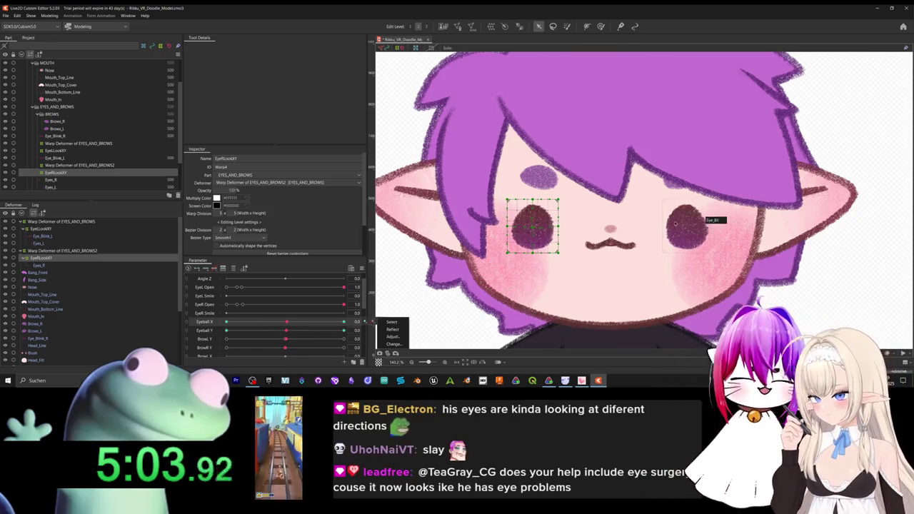
pyautogui.moveTo(366, 321)
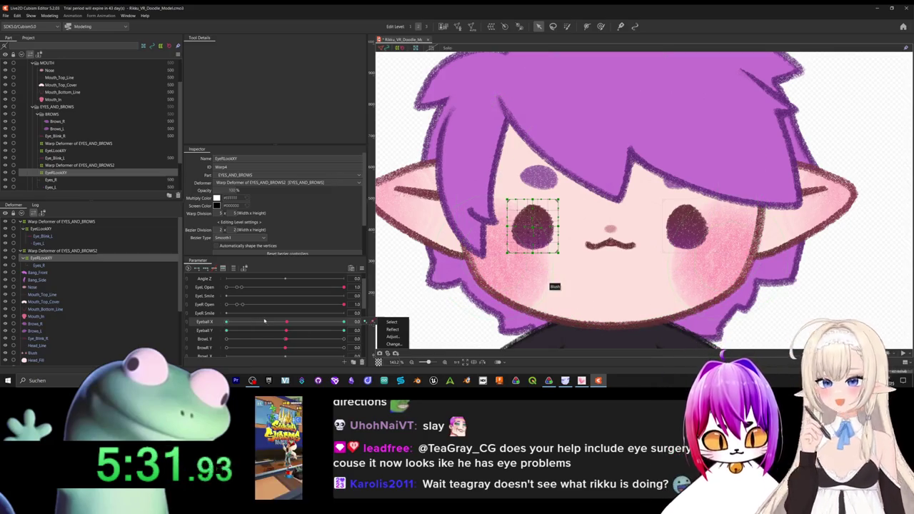
# Test the right eye's sideways look on Eyeball X and nudge it slightly right in its warp.
pyautogui.click(186, 322)
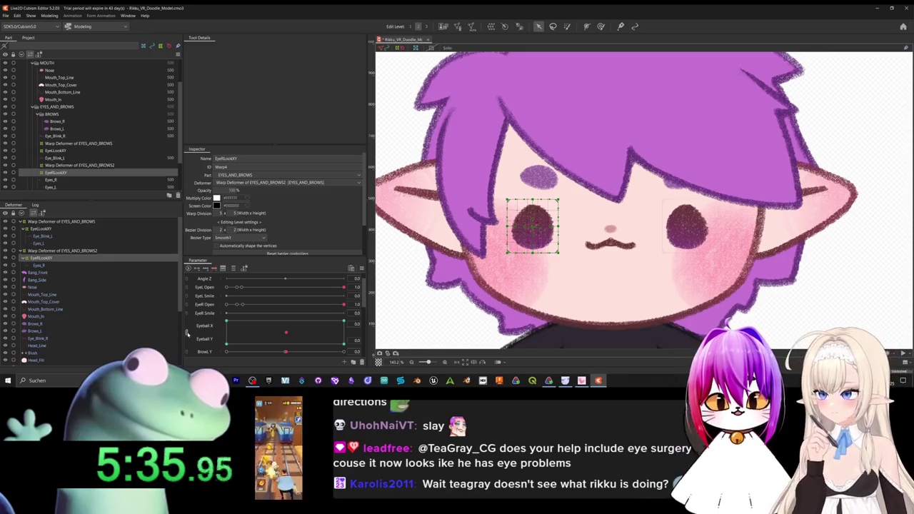
pyautogui.click(185, 330)
pyautogui.moveTo(295, 325); pyautogui.dragTo(284, 331)
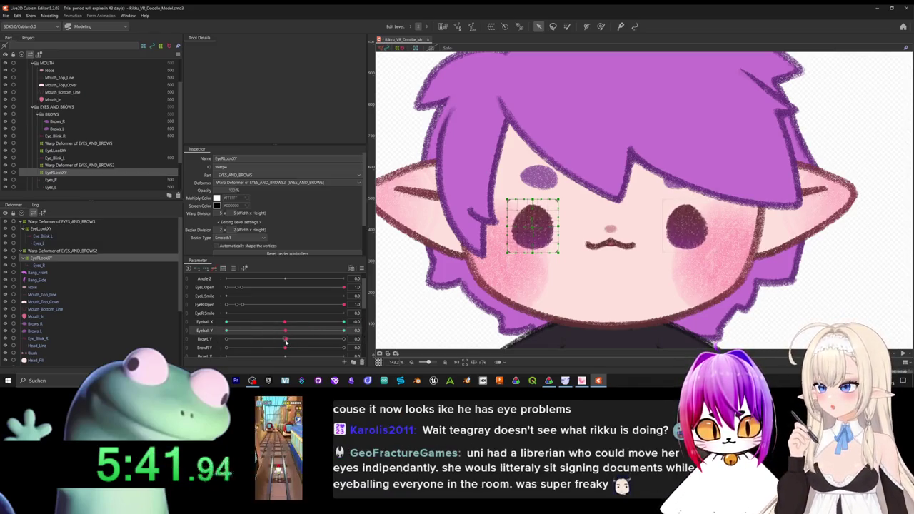
pyautogui.moveTo(283, 323); pyautogui.dragTo(343, 322)
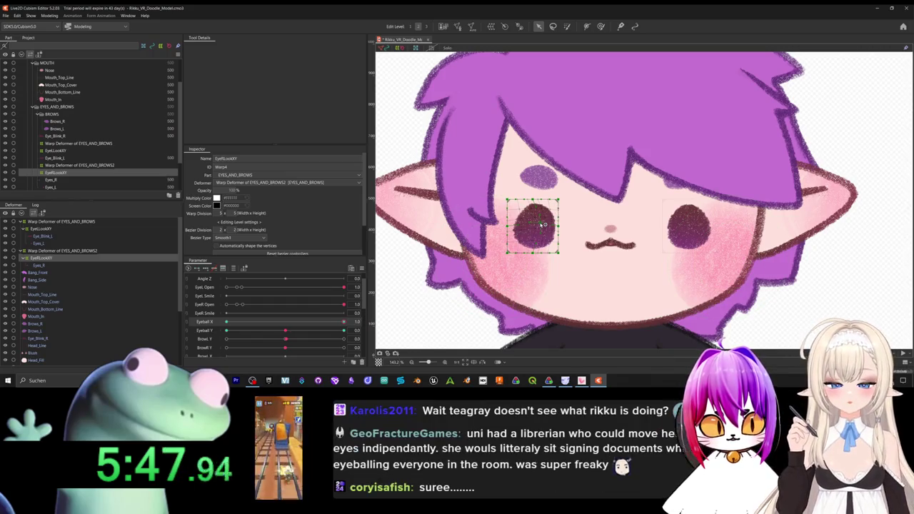
pyautogui.moveTo(542, 221); pyautogui.dragTo(547, 223)
# Test Eyeball Y and X at their extremes, then return Eyeball X to centre.
pyautogui.click(343, 332)
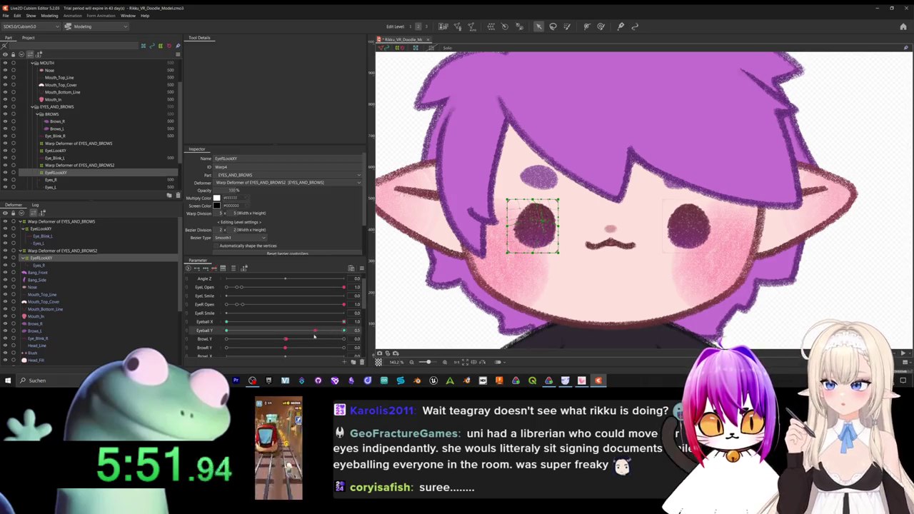
pyautogui.moveTo(316, 336); pyautogui.dragTo(298, 338)
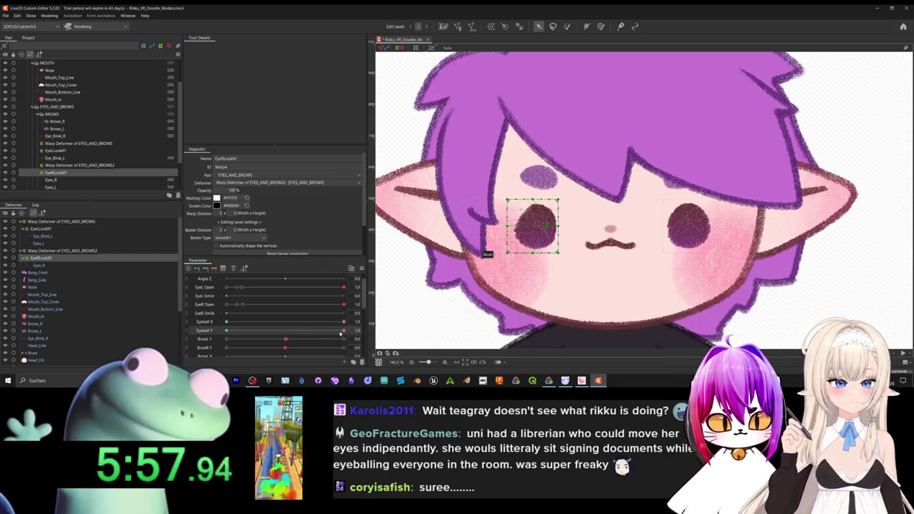
pyautogui.moveTo(312, 335)
pyautogui.mouseDown()
pyautogui.moveTo(287, 337)
pyautogui.moveTo(285, 345)
pyautogui.mouseUp()
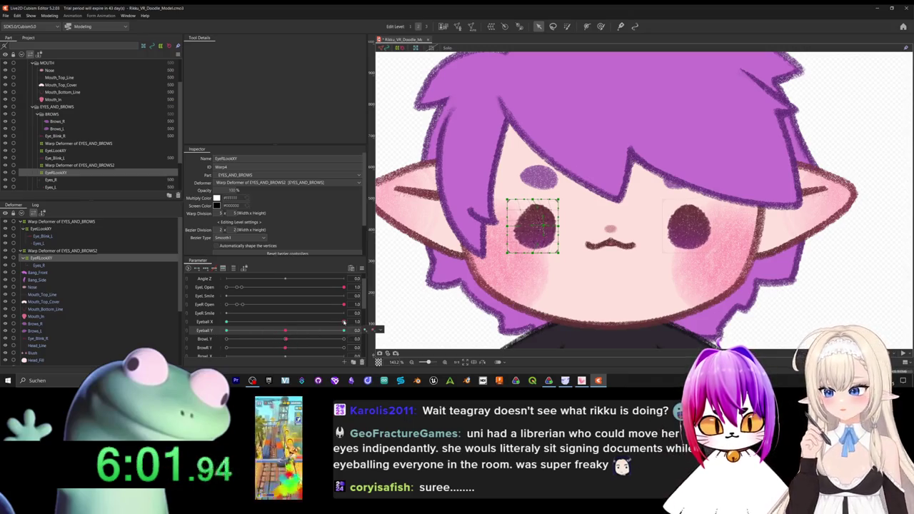
pyautogui.moveTo(344, 322); pyautogui.dragTo(357, 329)
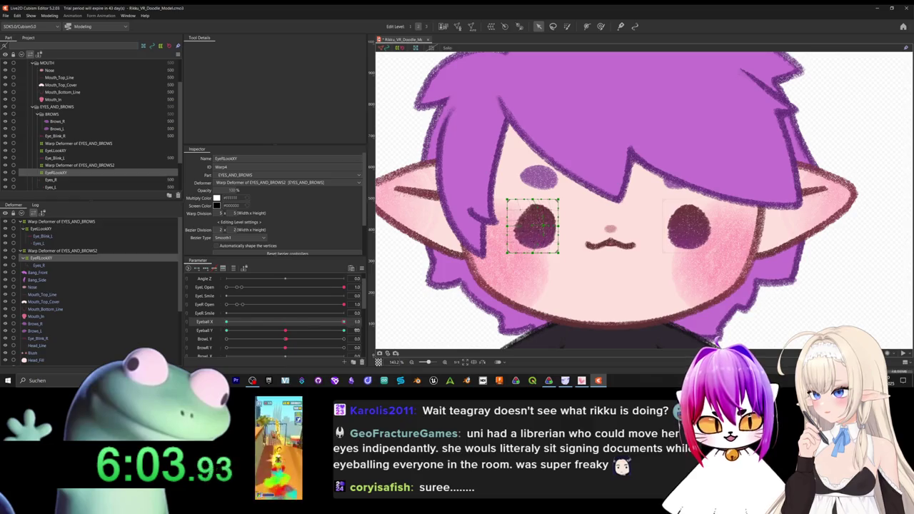
pyautogui.moveTo(286, 331)
pyautogui.mouseDown()
pyautogui.moveTo(344, 331)
pyautogui.moveTo(301, 350)
pyautogui.mouseUp()
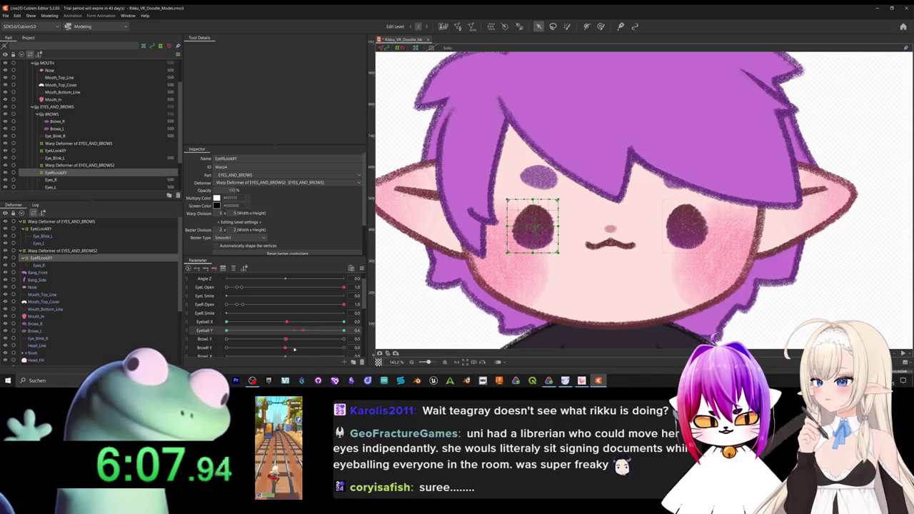
pyautogui.click(193, 322)
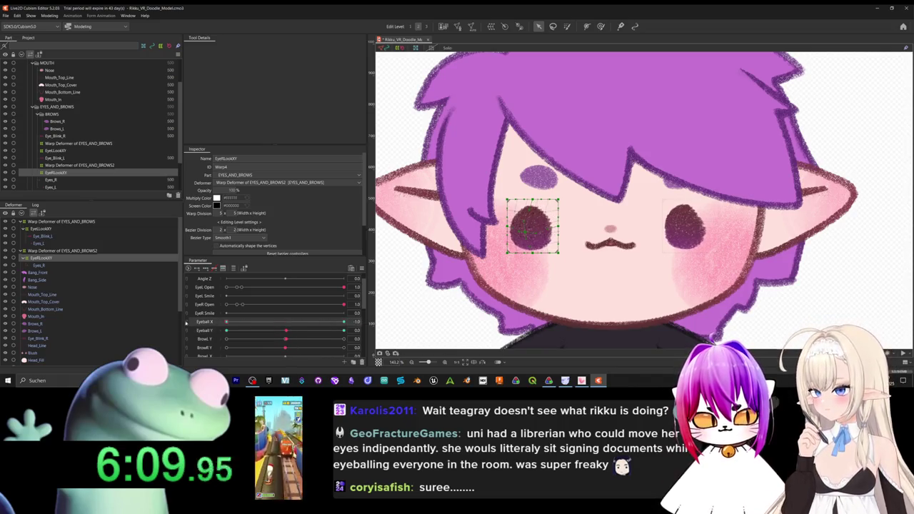
pyautogui.click(285, 322)
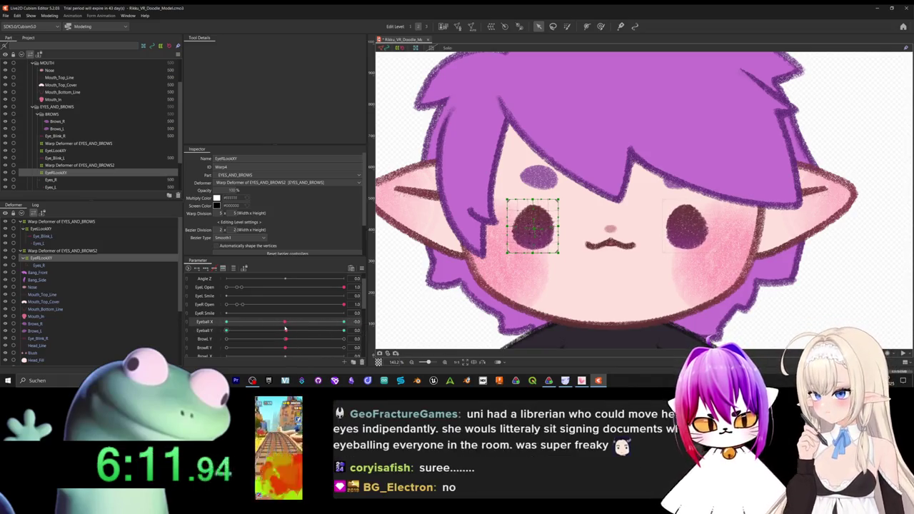
# Generate the Eyeball X/Y corner keyforms and combine both parameters into a 2D pad.
pyautogui.rightClick(216, 326)
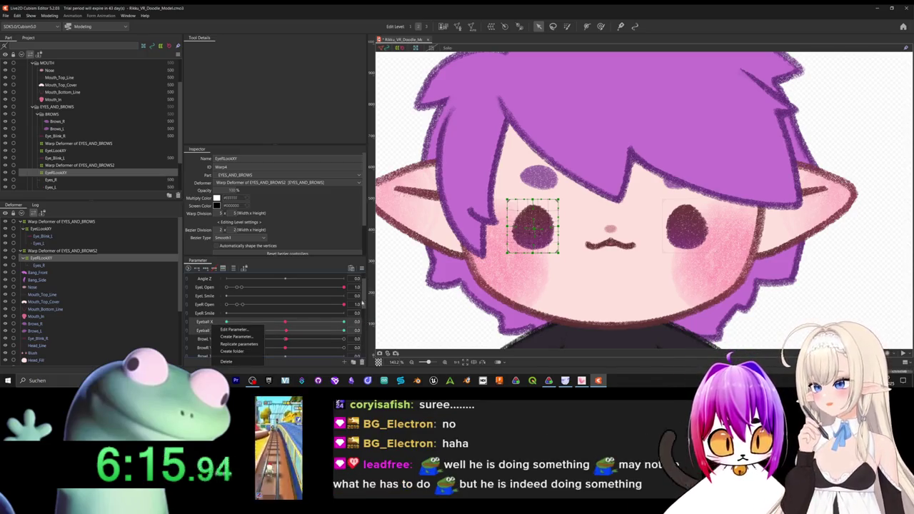
pyautogui.rightClick(363, 271)
pyautogui.click(393, 245)
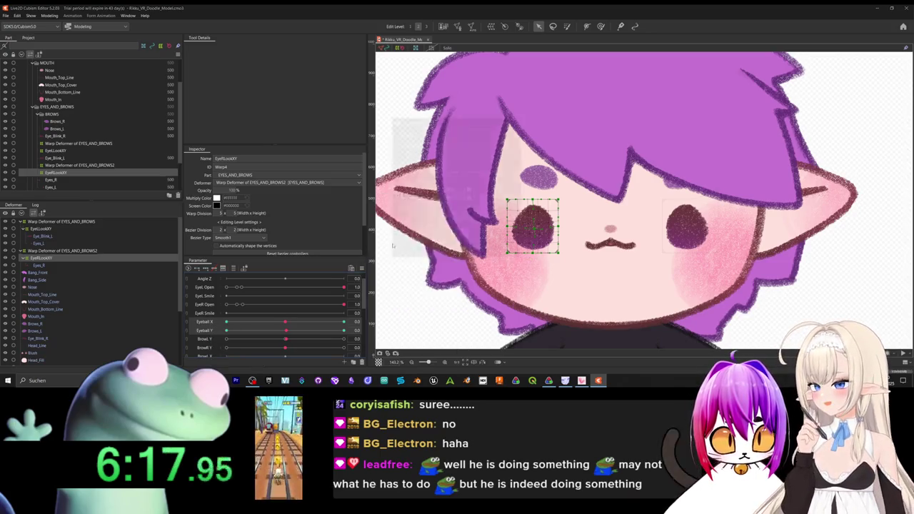
pyautogui.click(443, 254)
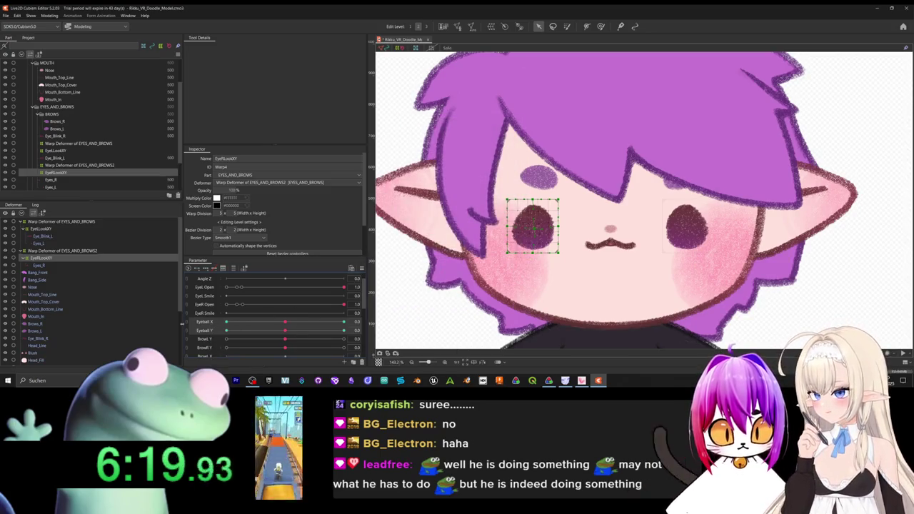
pyautogui.click(186, 323)
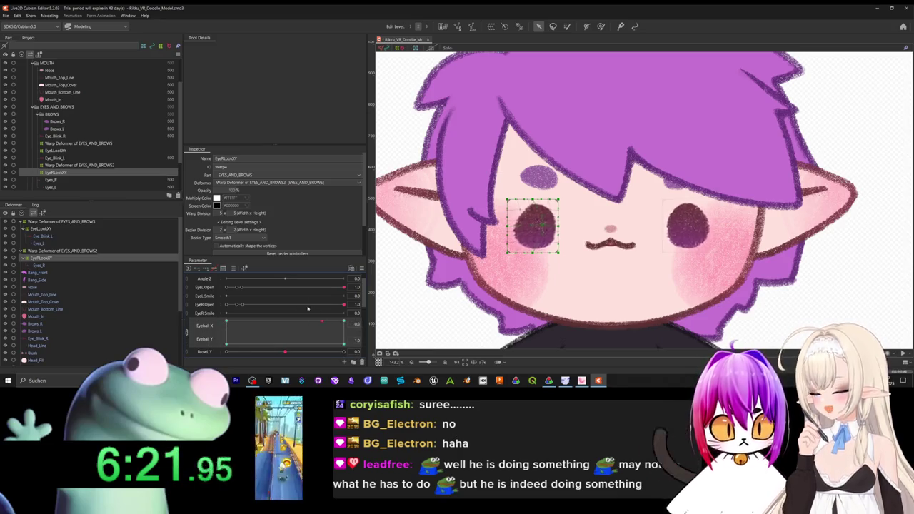
# Sweep the 2D pad to check the right eye looking left, right and back to centre.
pyautogui.moveTo(258, 344); pyautogui.dragTo(232, 343)
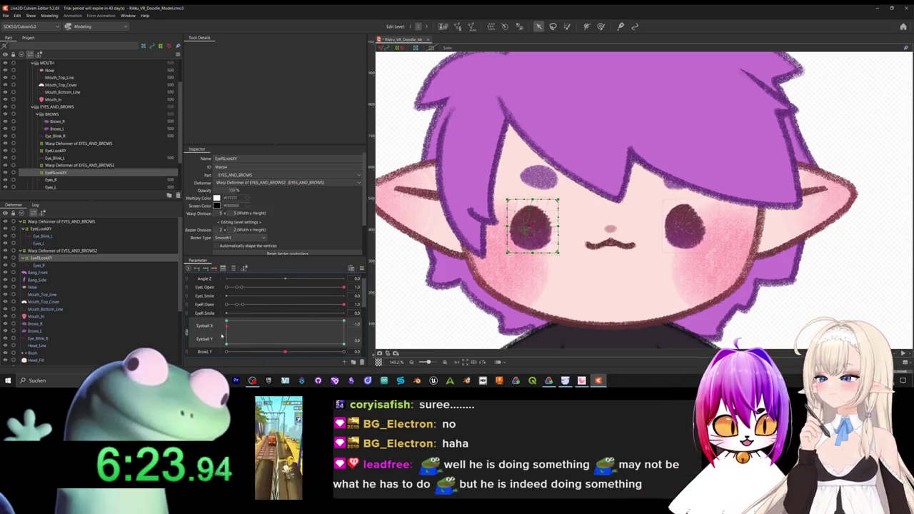
pyautogui.click(232, 321)
pyautogui.moveTo(245, 312); pyautogui.dragTo(294, 313)
pyautogui.click(264, 320)
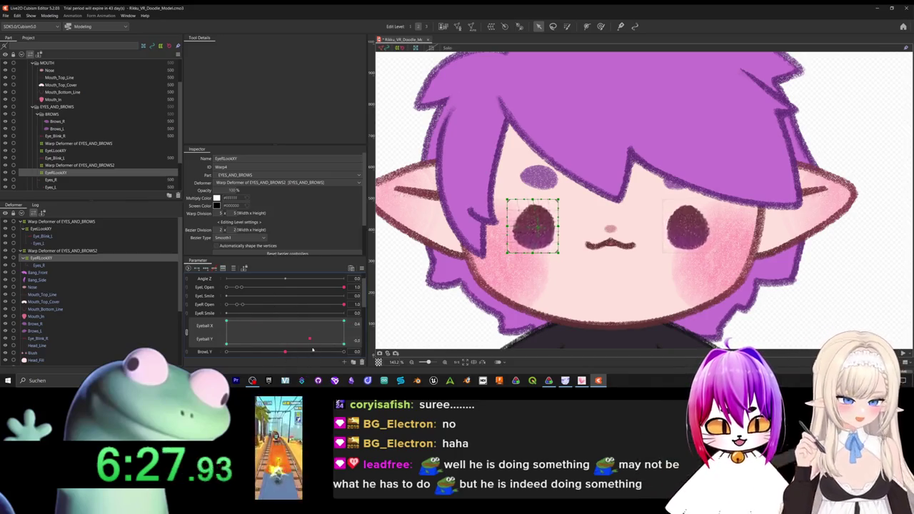
pyautogui.moveTo(299, 333)
pyautogui.mouseDown()
pyautogui.moveTo(279, 335)
pyautogui.moveTo(279, 321)
pyautogui.moveTo(287, 329)
pyautogui.mouseUp()
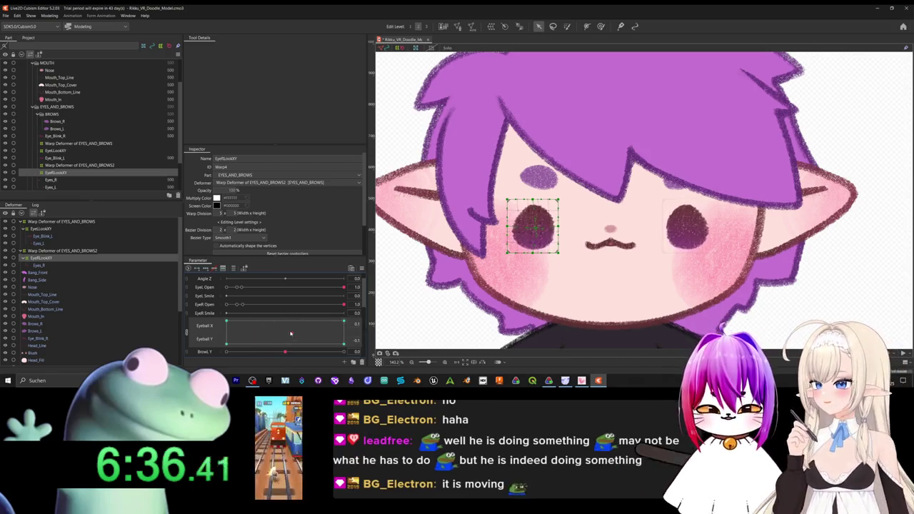
# Split Eyeball X and Y into sliders, reset Eyeball Y to 0, and test closing the right eye.
pyautogui.click(184, 331)
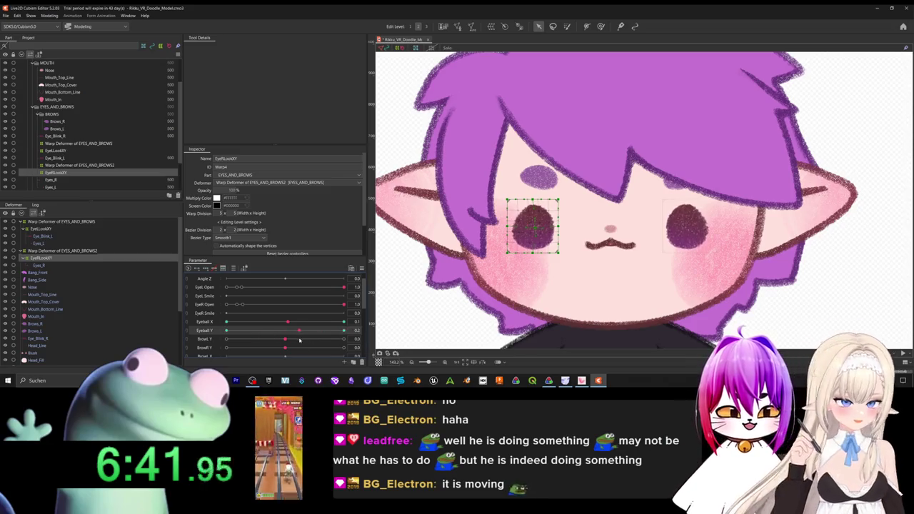
pyautogui.moveTo(298, 331); pyautogui.dragTo(287, 331)
pyautogui.moveTo(342, 304)
pyautogui.mouseDown()
pyautogui.moveTo(236, 302)
pyautogui.moveTo(356, 312)
pyautogui.mouseUp()
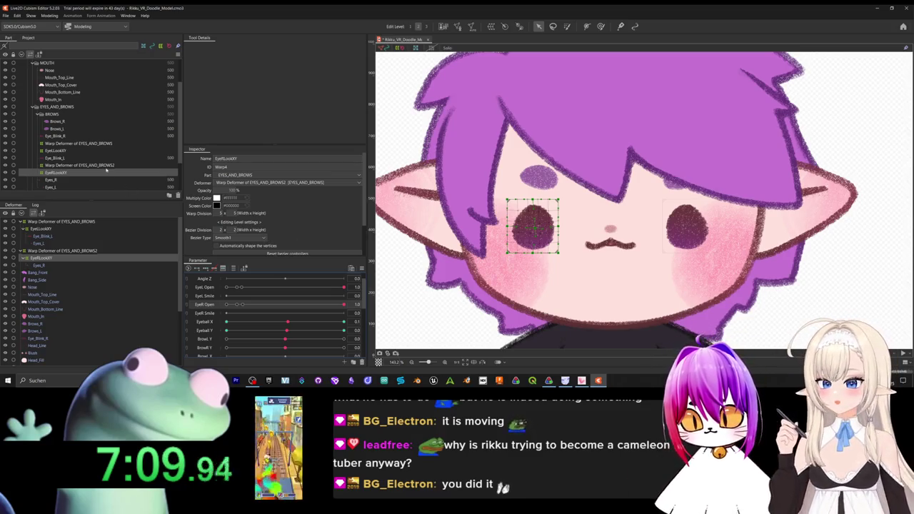
pyautogui.scroll(2, 105, 169)
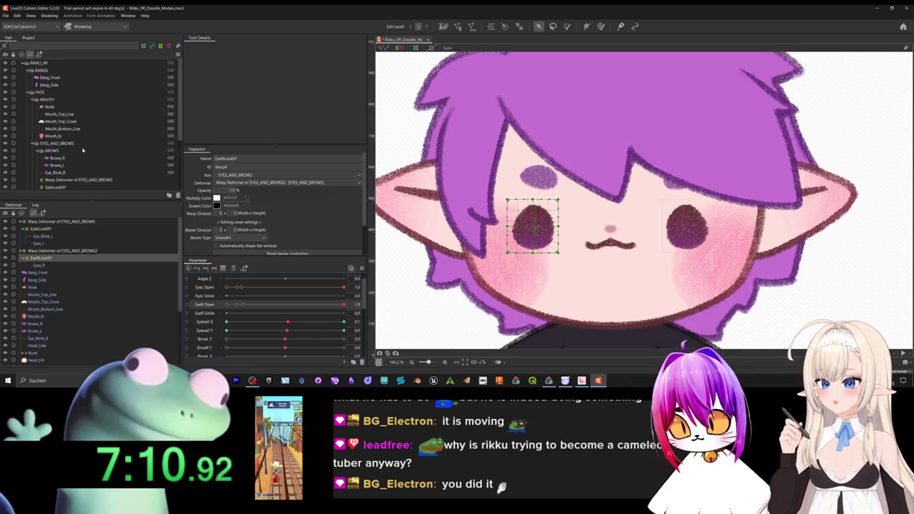
# Hide the BANGS and BACK_HAIR parts.
pyautogui.click(6, 71)
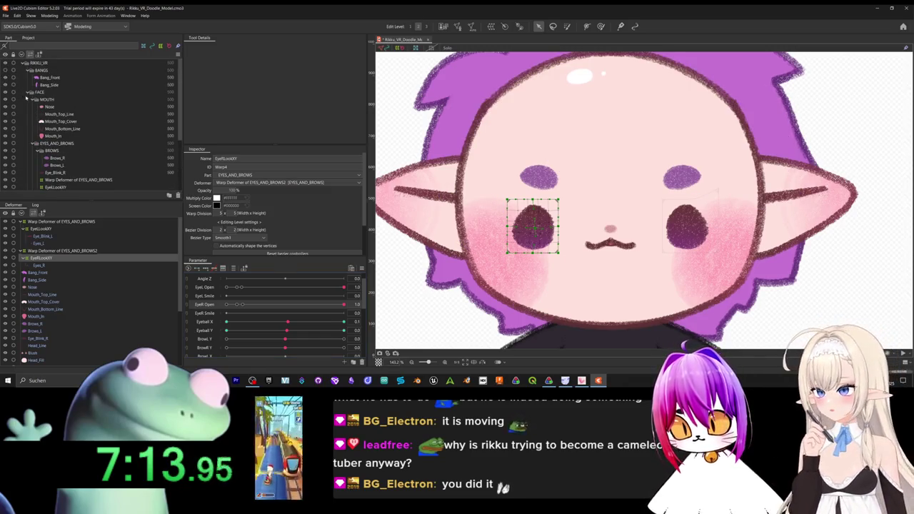
pyautogui.scroll(-2, 30, 141)
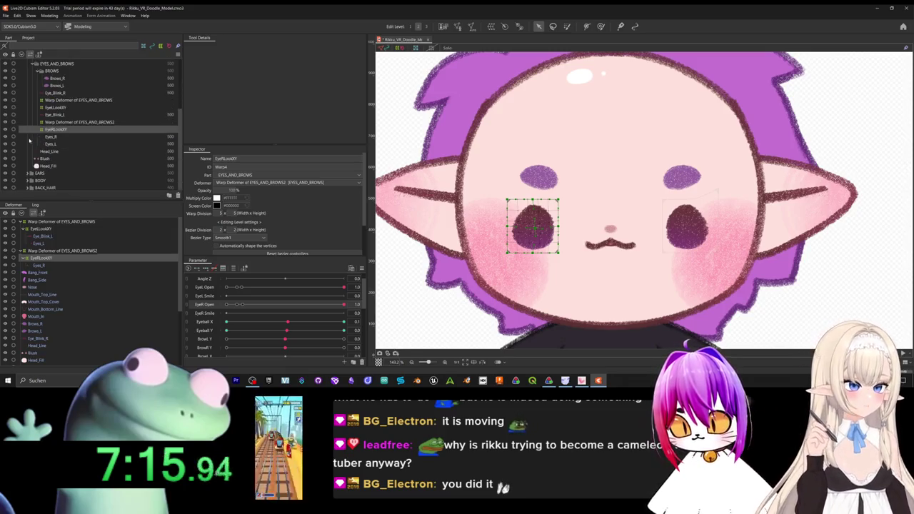
pyautogui.click(6, 188)
pyautogui.scroll(-3, 752, 221)
pyautogui.scroll(-2, 752, 221)
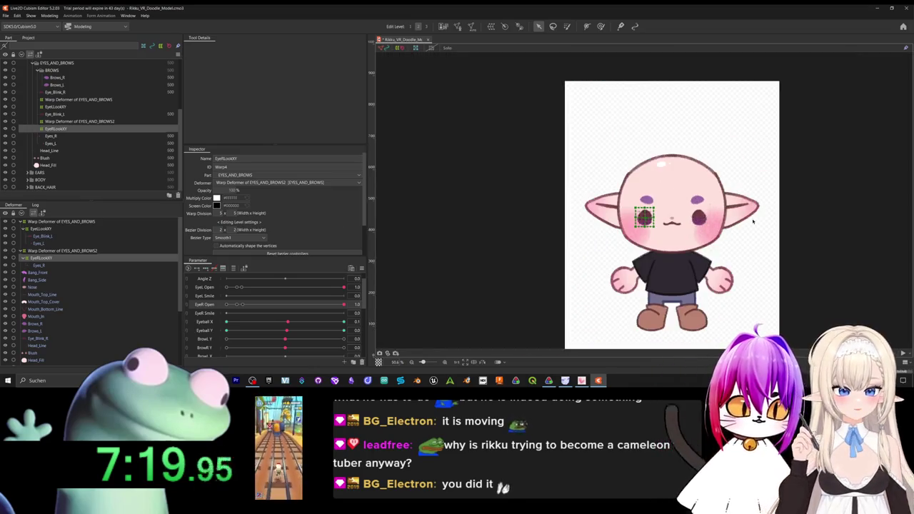
# Clear the selection and zoom and pan the canvas to centre the bare head.
pyautogui.click(821, 217)
pyautogui.scroll(1, 822, 217)
pyautogui.scroll(3, 854, 246)
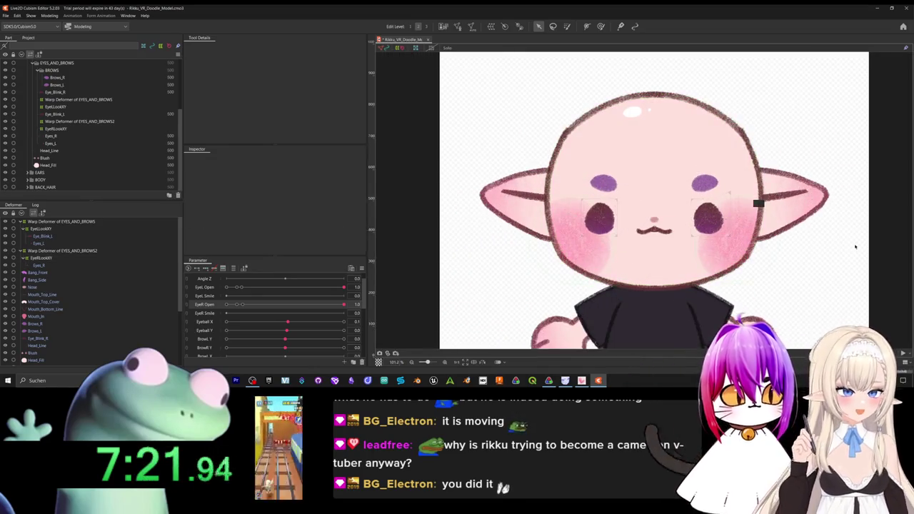
pyautogui.scroll(2, 818, 257)
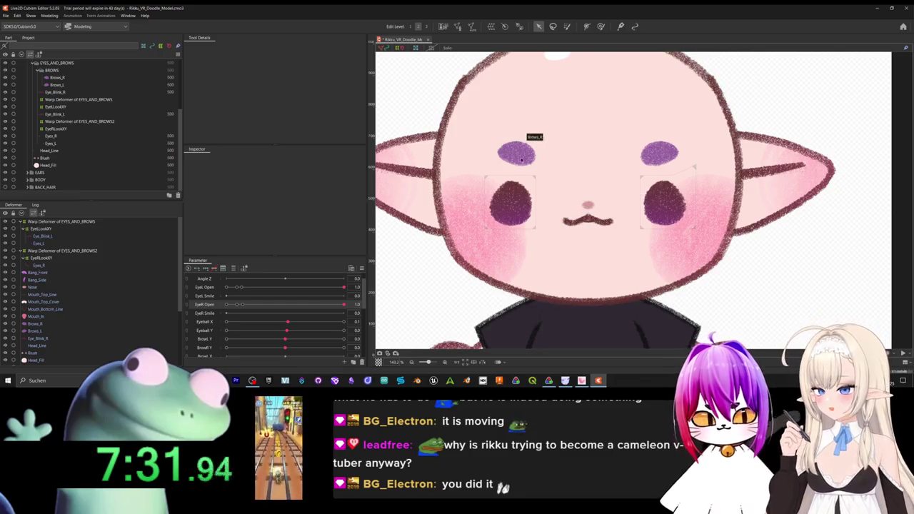
pyautogui.moveTo(573, 144); pyautogui.dragTo(601, 182)
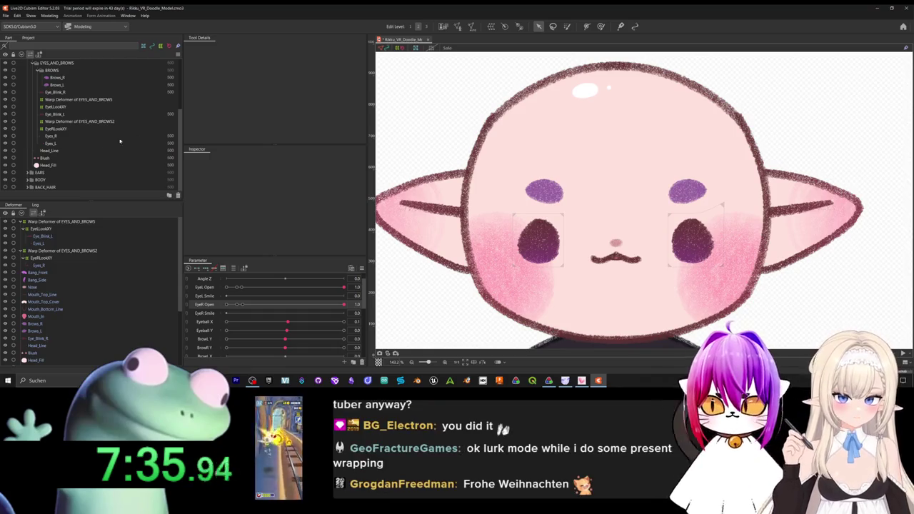
pyautogui.click(19, 252)
# Collapse both EYES_AND_BROWS deformers and select them with the brows, nose and mouth parts.
pyautogui.click(22, 251)
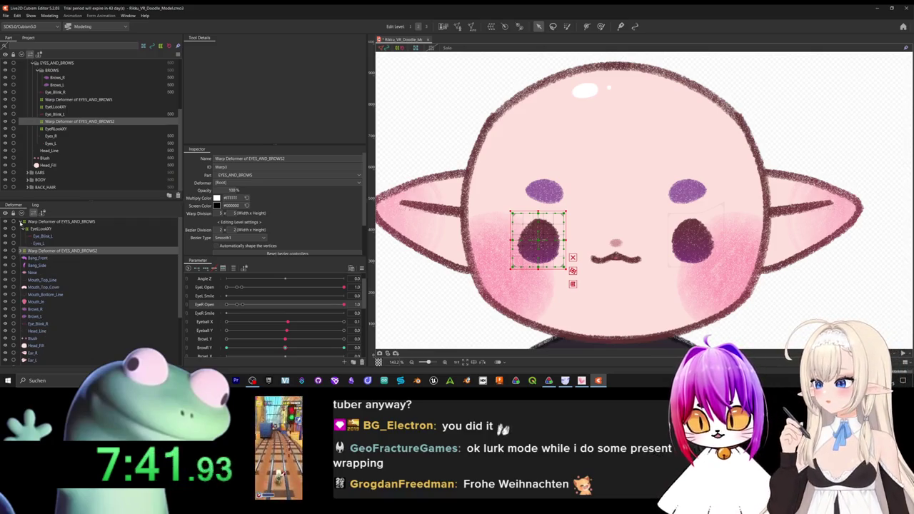
pyautogui.click(21, 222)
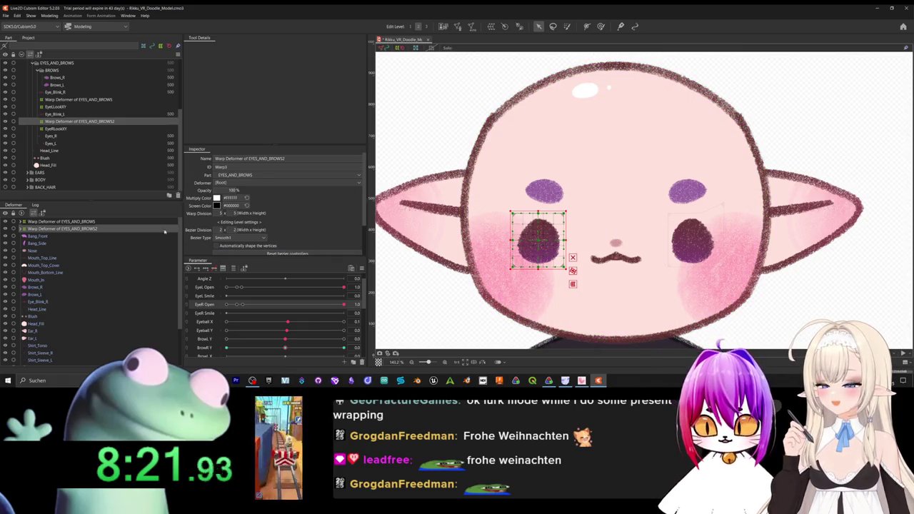
pyautogui.click(71, 221)
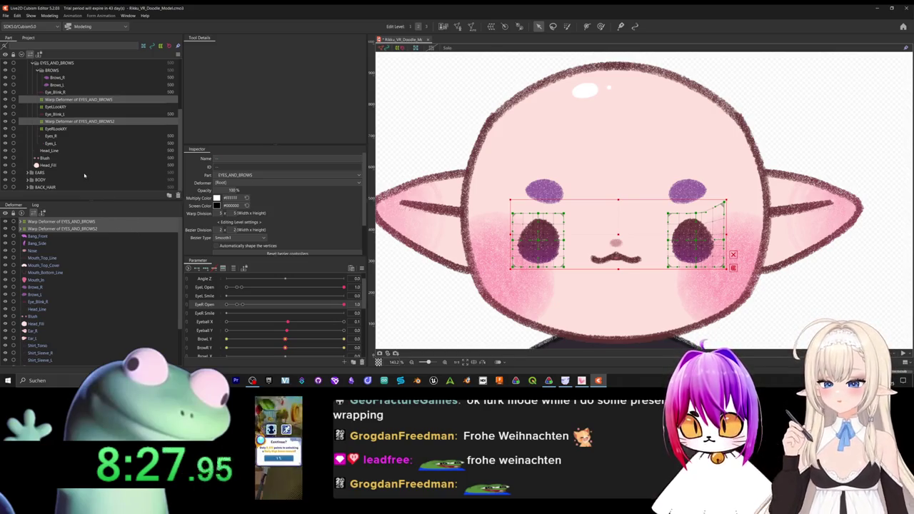
pyautogui.click(68, 85)
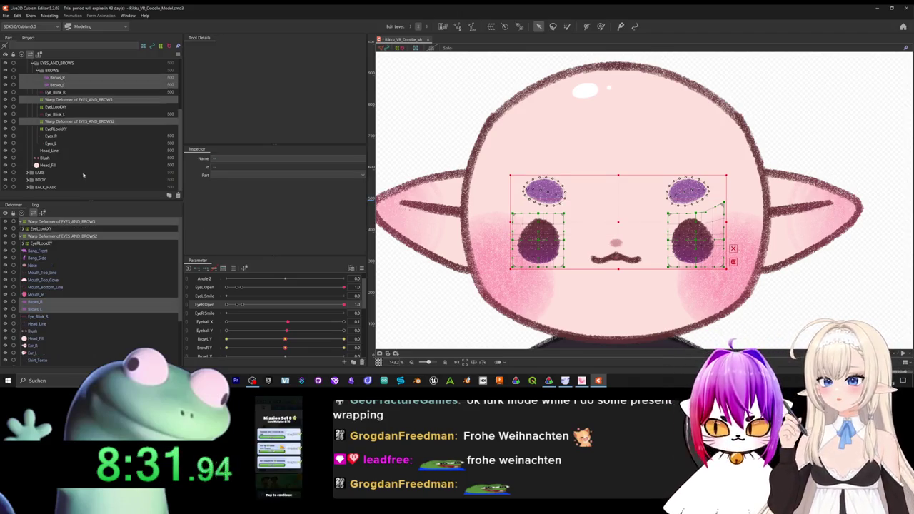
pyautogui.keyDown('ctrl'); pyautogui.click(62, 272); pyautogui.keyUp('ctrl')
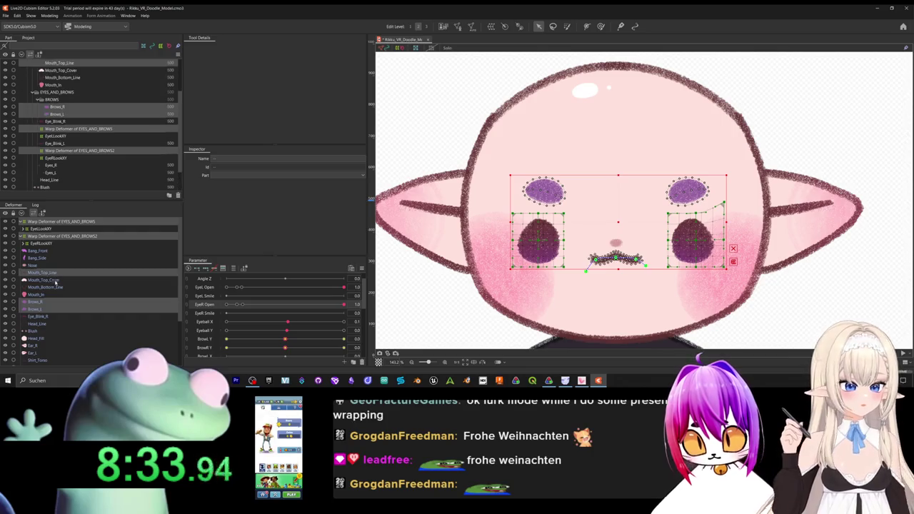
pyautogui.keyDown('shift'); pyautogui.click(49, 295); pyautogui.keyUp('shift')
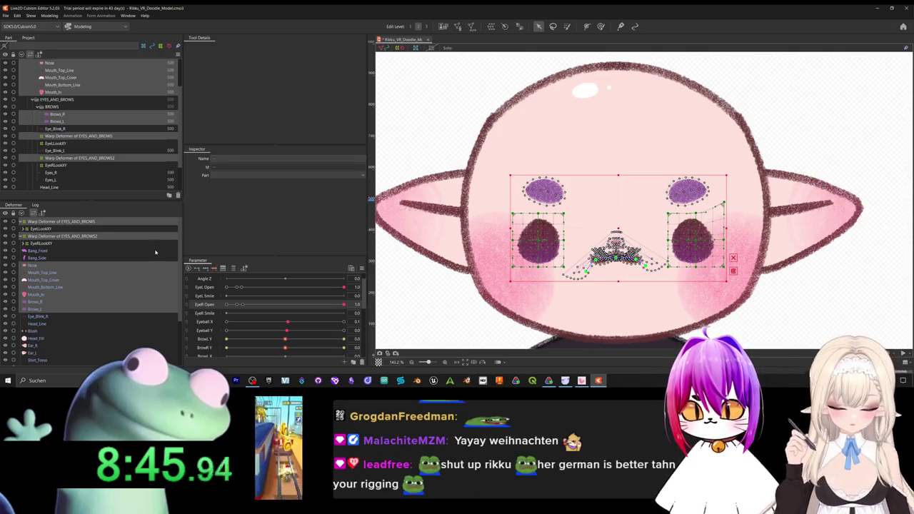
pyautogui.click(491, 27)
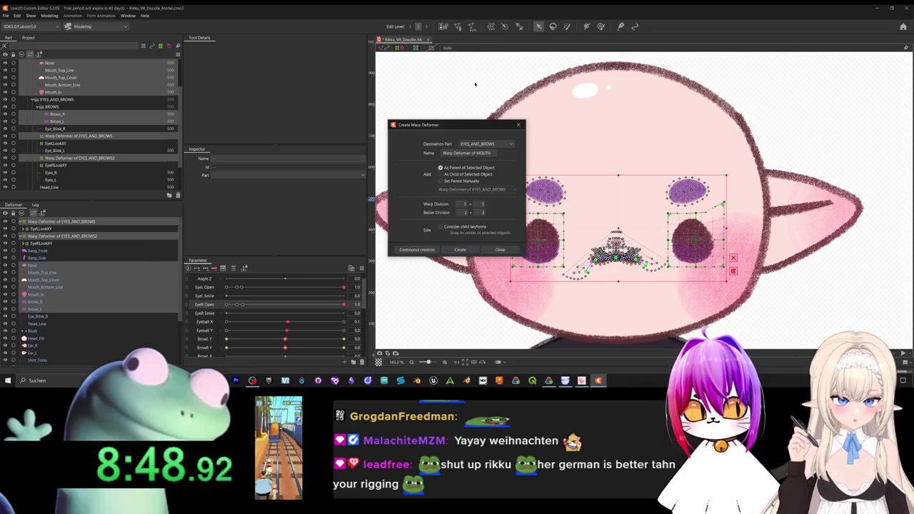
# Create a warp deformer named FaceAllXY, then undo it.
pyautogui.tripleClick(473, 153)
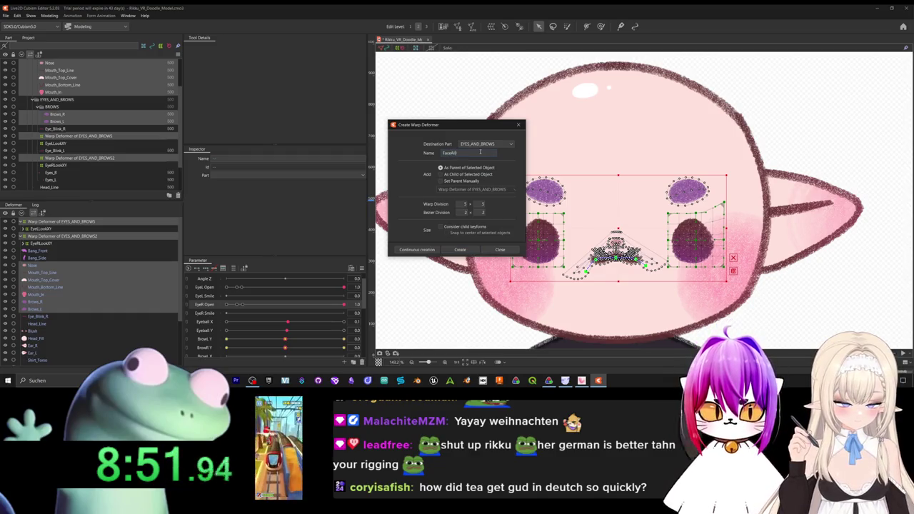
pyautogui.write('XY')
pyautogui.click(460, 249)
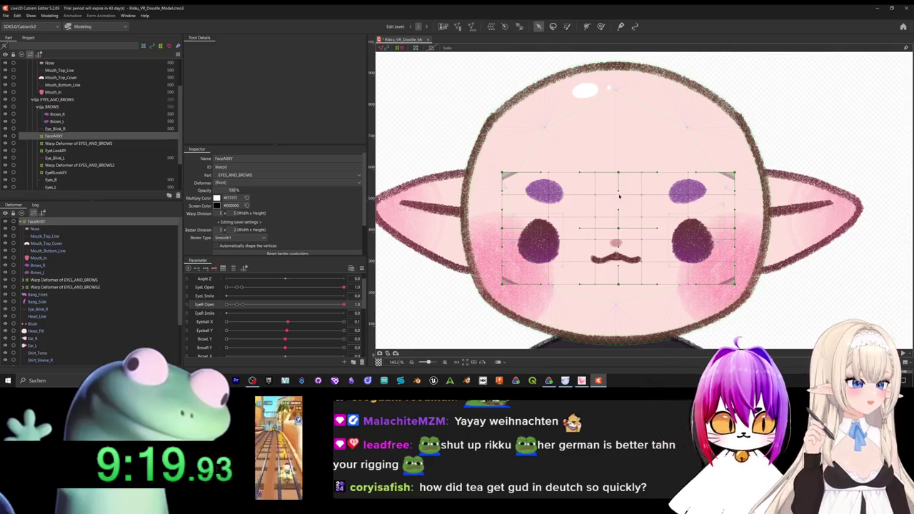
pyautogui.hotkey('ctrl', 'a')
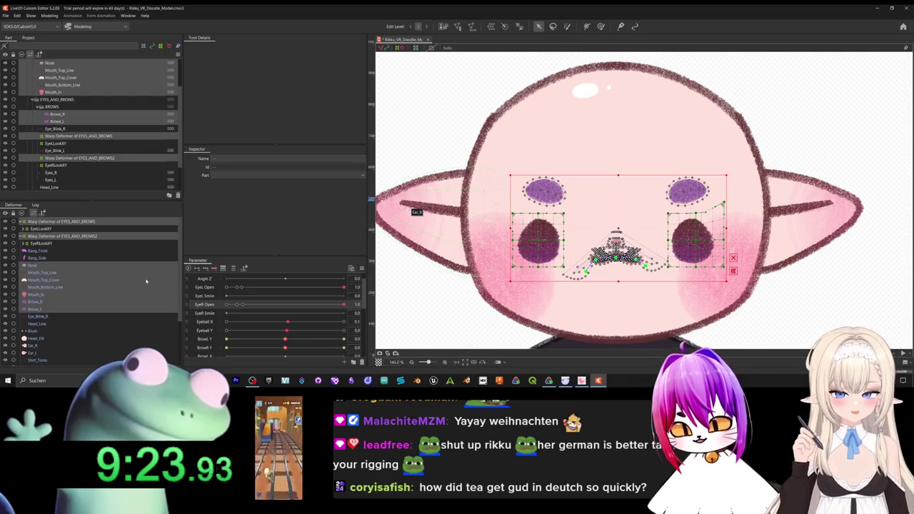
# Create the FACEXY warp deformer and stretch it over the whole head.
pyautogui.click(491, 26)
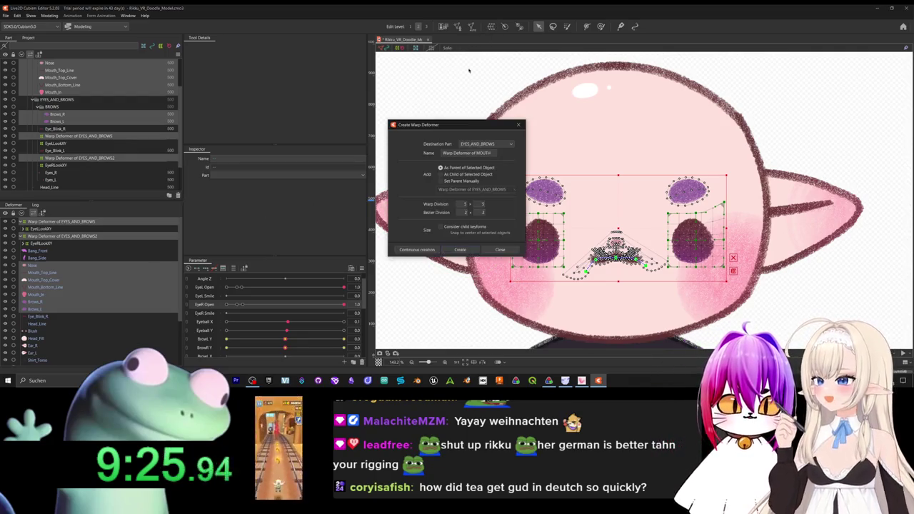
pyautogui.tripleClick(475, 153)
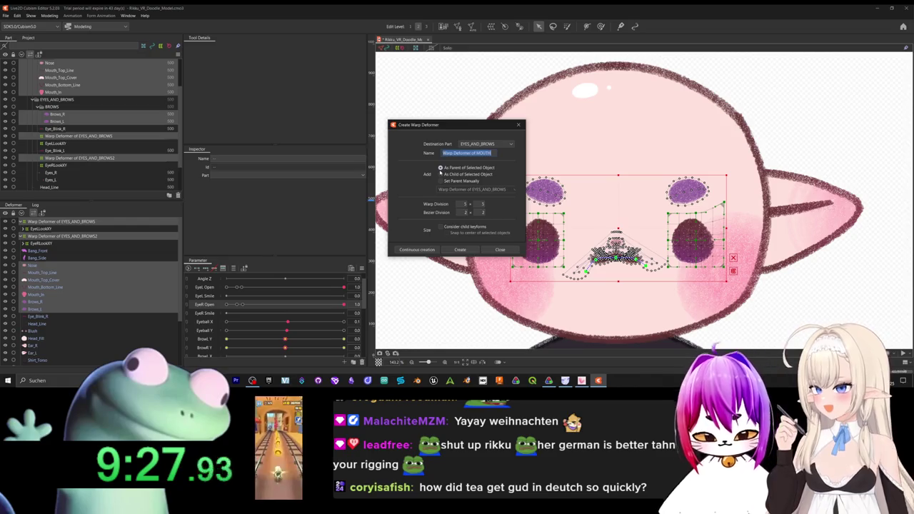
pyautogui.write('FACEXY')
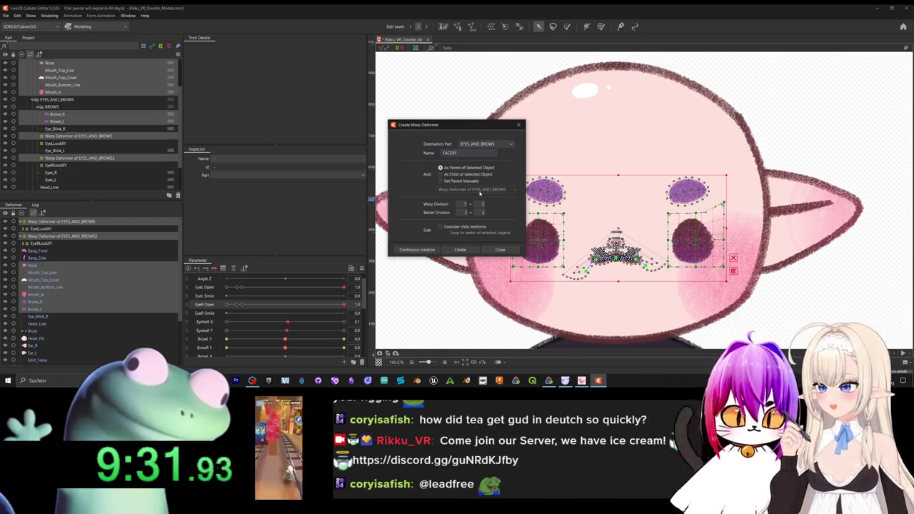
pyautogui.click(460, 249)
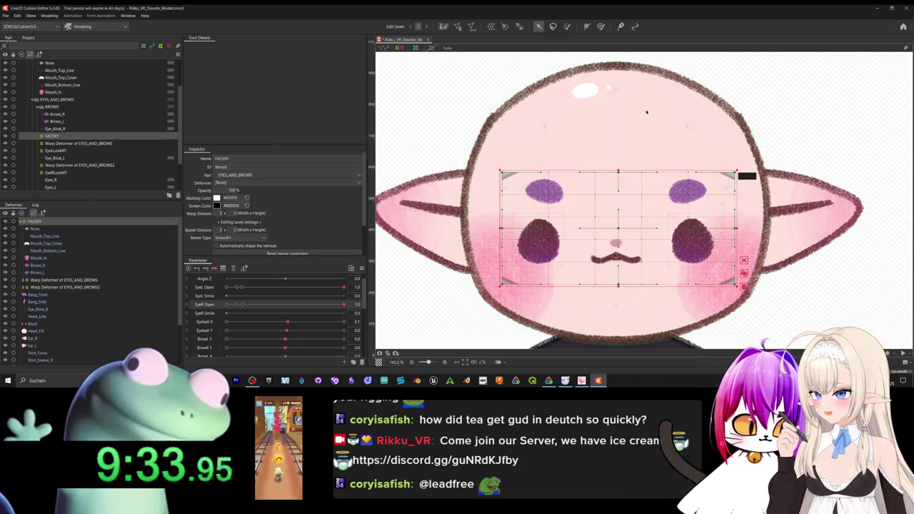
pyautogui.moveTo(633, 166); pyautogui.dragTo(633, 112)
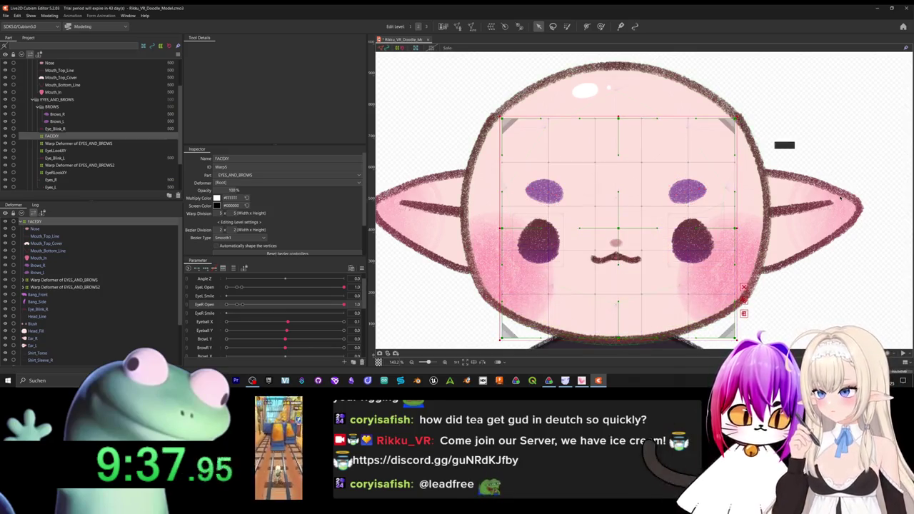
# Add three Angle X keys (-30, 0, 30) to FACEXY and reframe the head on the canvas.
pyautogui.hotkey('ctrl', '0')
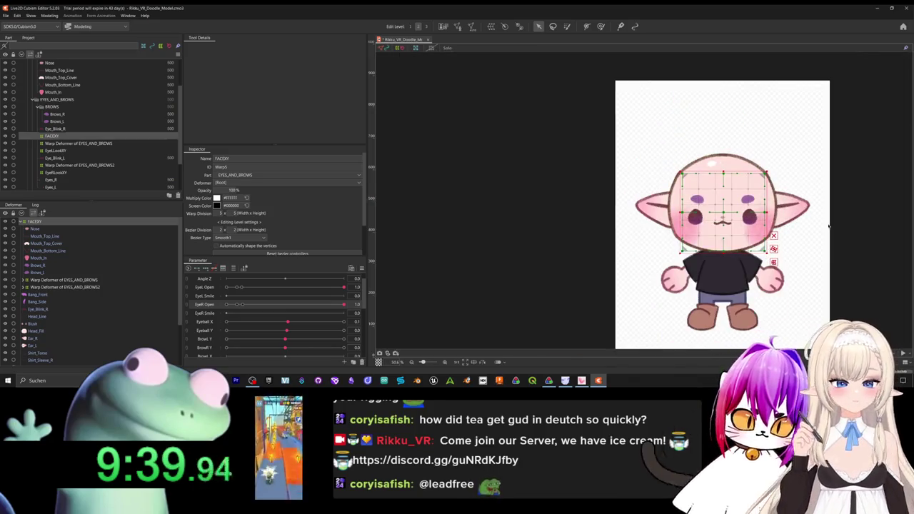
pyautogui.scroll(5, 659, 224)
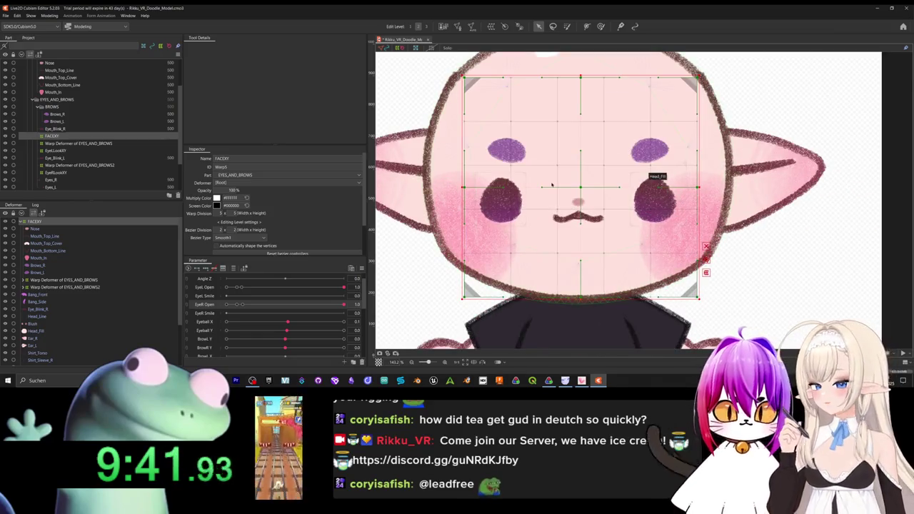
pyautogui.scroll(2, 321, 335)
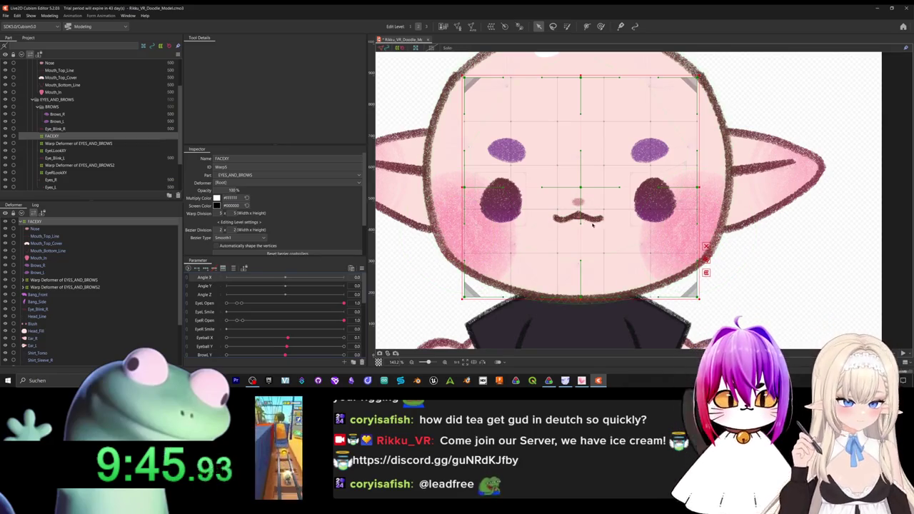
pyautogui.click(206, 271)
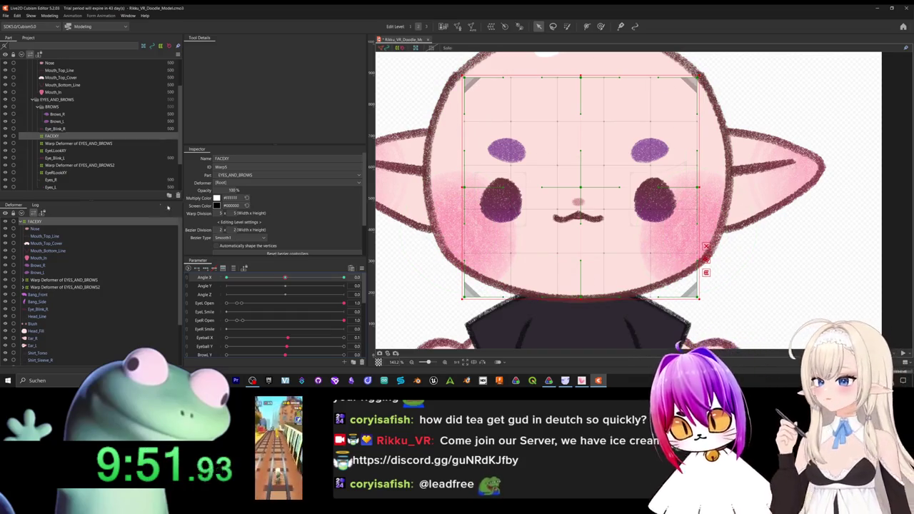
pyautogui.scroll(-2, 82, 146)
pyautogui.scroll(-1, 83, 146)
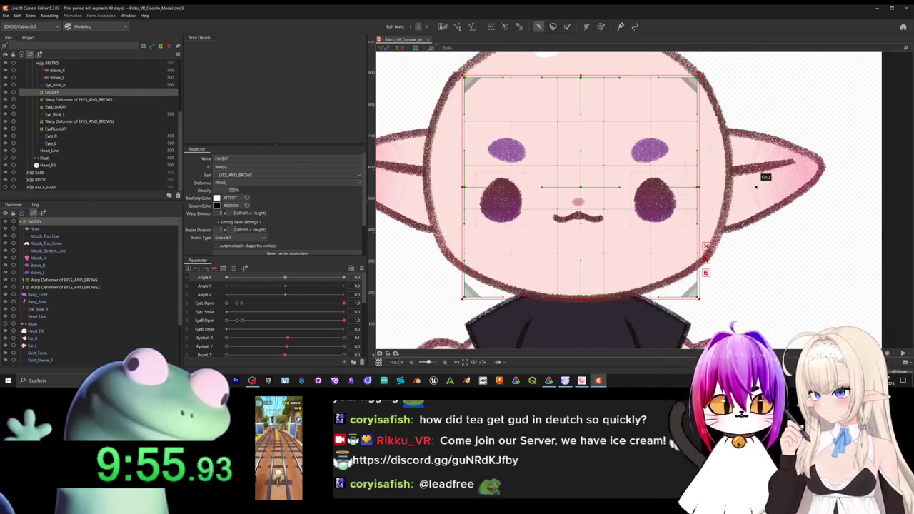
pyautogui.scroll(-2, 756, 184)
pyautogui.moveTo(746, 193); pyautogui.dragTo(768, 253)
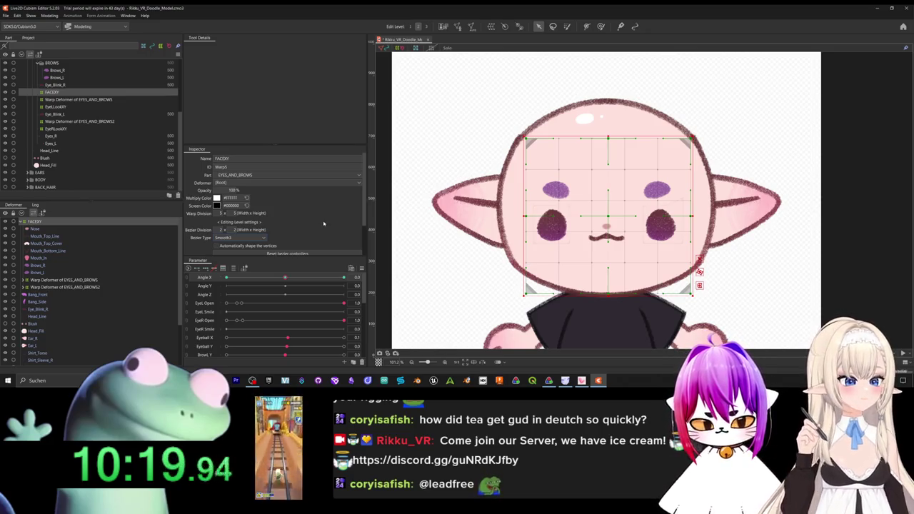
# Set Angle X to -30 and try shifting the face warp grid left.
pyautogui.click(284, 277)
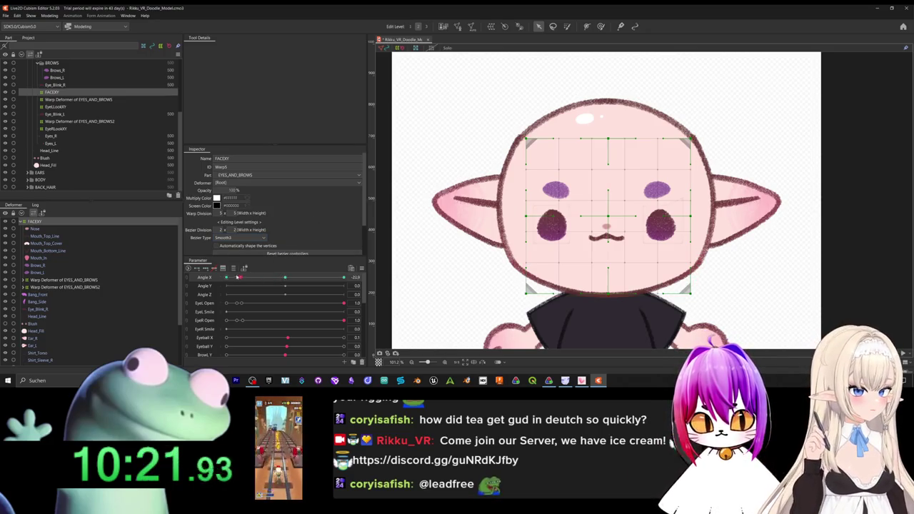
pyautogui.moveTo(241, 277); pyautogui.dragTo(199, 272)
pyautogui.moveTo(606, 217); pyautogui.dragTo(591, 217)
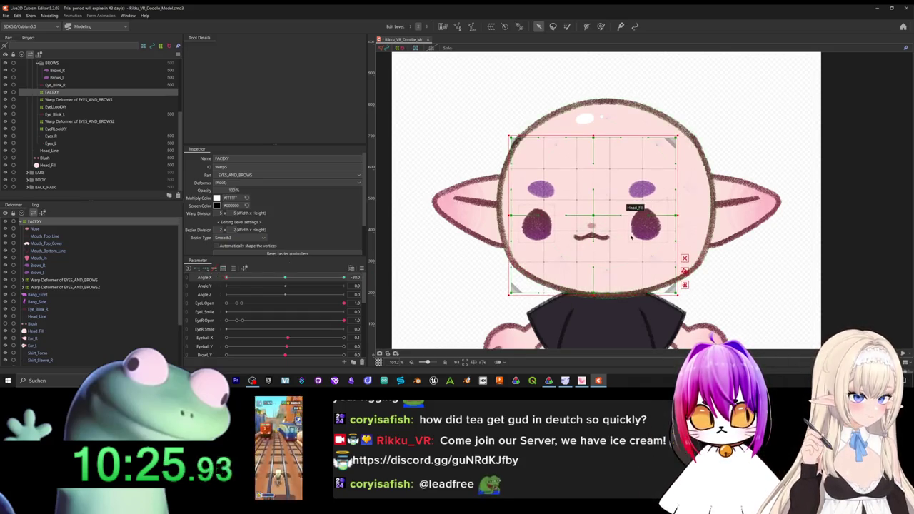
pyautogui.hotkey('ctrl', 'z')
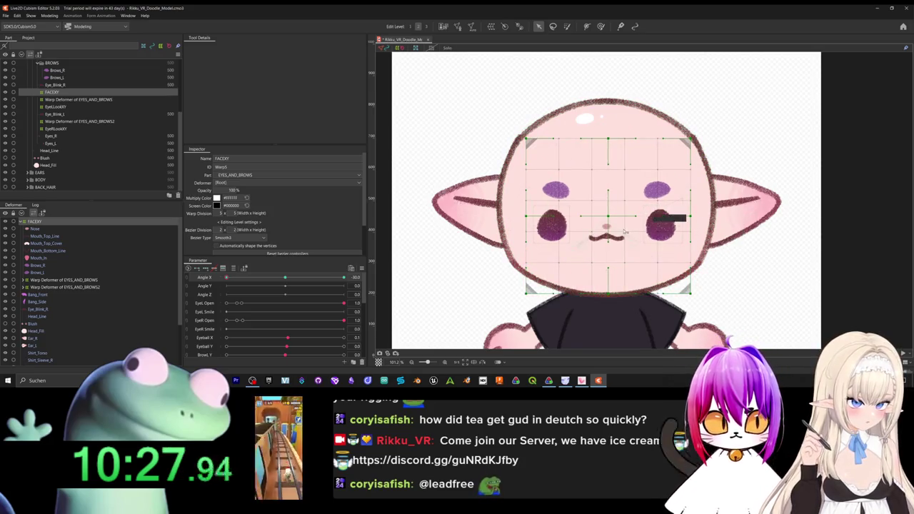
pyautogui.moveTo(608, 217)
pyautogui.mouseDown()
pyautogui.moveTo(583, 218)
pyautogui.moveTo(611, 218)
pyautogui.mouseUp()
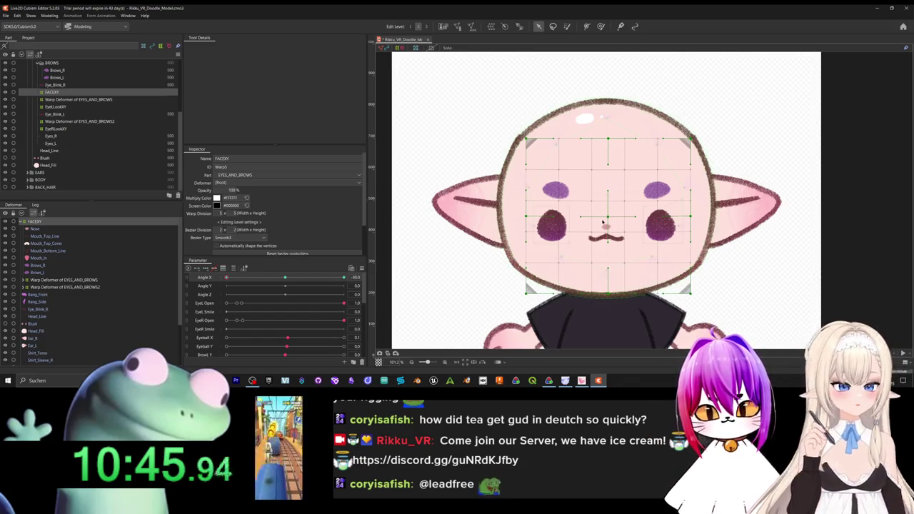
# Shift the FACEXY warp left so the features turn, then scrub Angle X to preview.
pyautogui.click(66, 226)
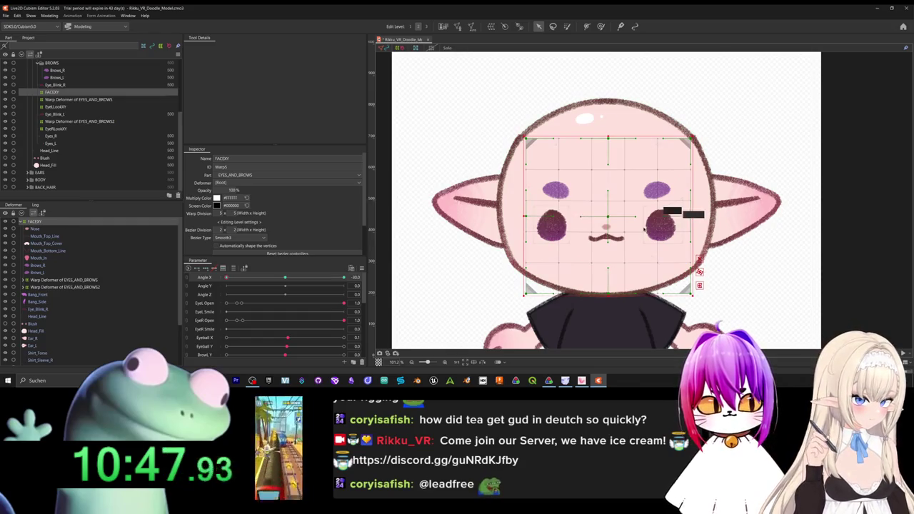
pyautogui.moveTo(644, 228); pyautogui.dragTo(635, 228)
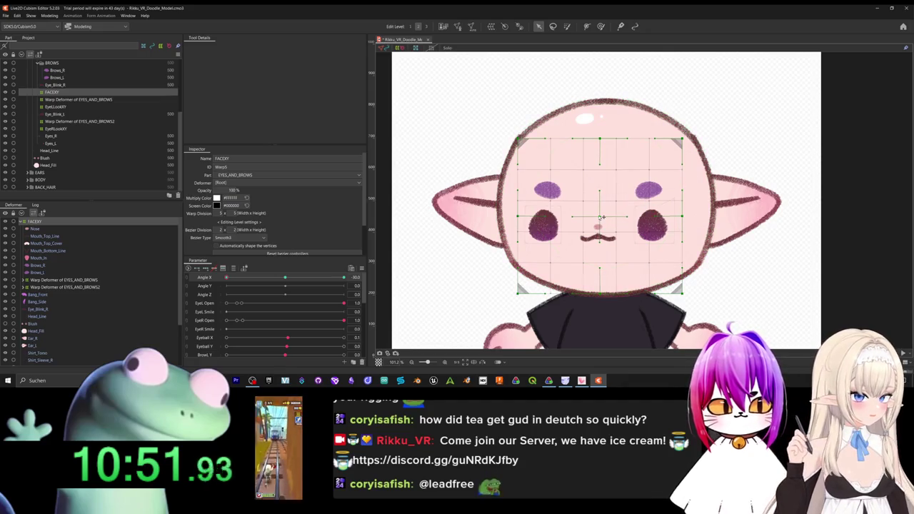
pyautogui.moveTo(602, 217); pyautogui.dragTo(587, 218)
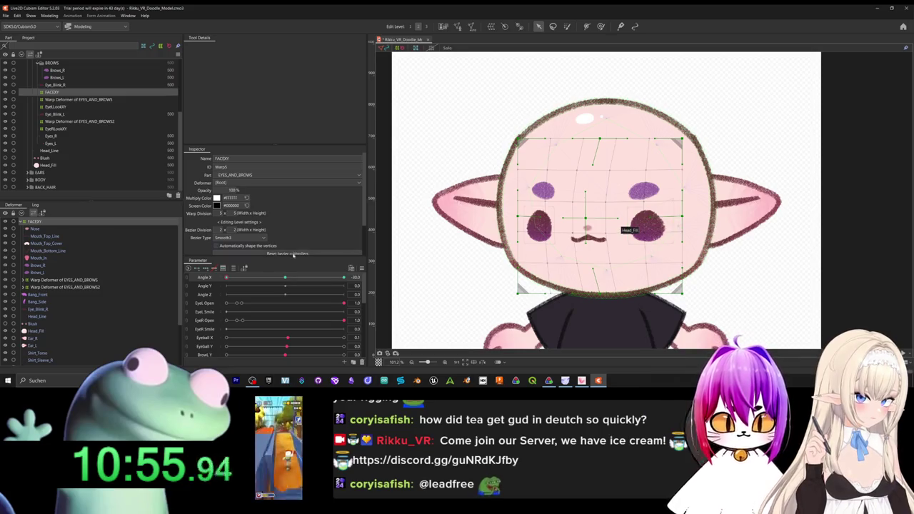
pyautogui.hotkey('ctrl', 'z')
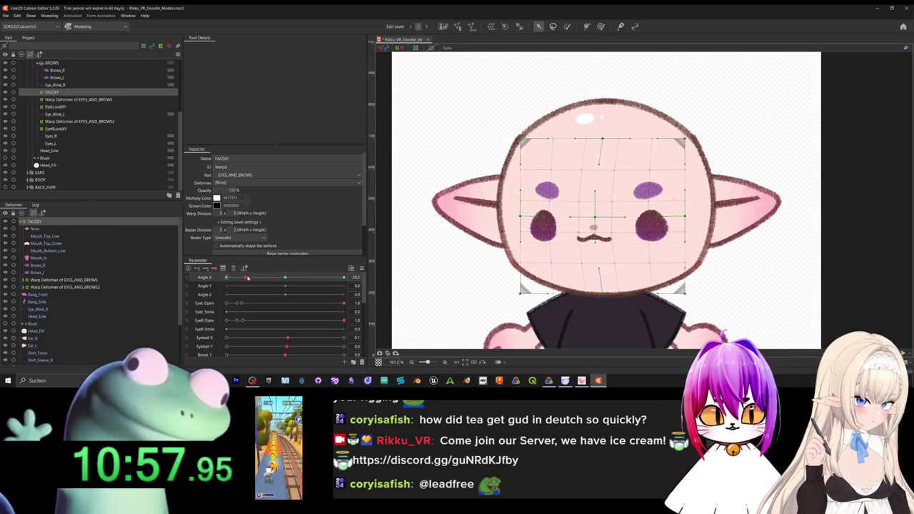
pyautogui.hotkey('ctrl', 'z')
pyautogui.hotkey('ctrl', 'z')
pyautogui.moveTo(226, 276)
pyautogui.mouseDown()
pyautogui.moveTo(288, 284)
pyautogui.moveTo(209, 277)
pyautogui.mouseUp()
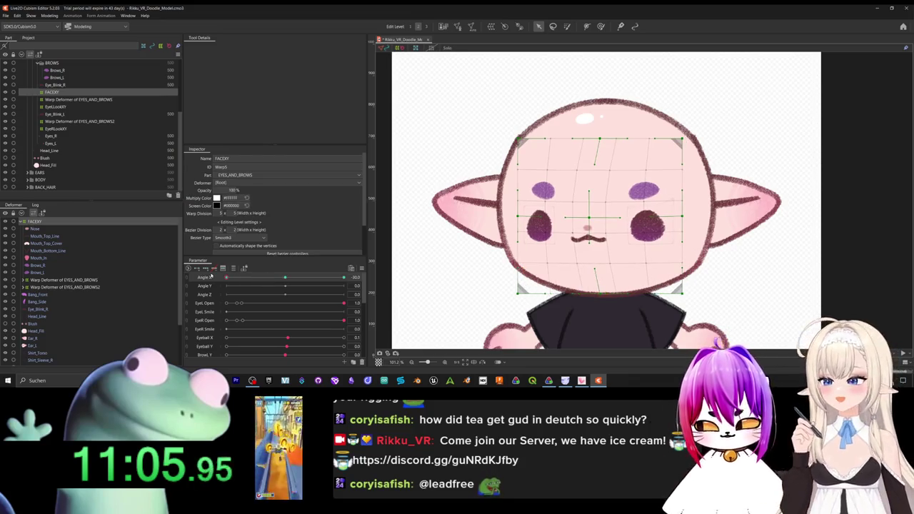
pyautogui.click(379, 278)
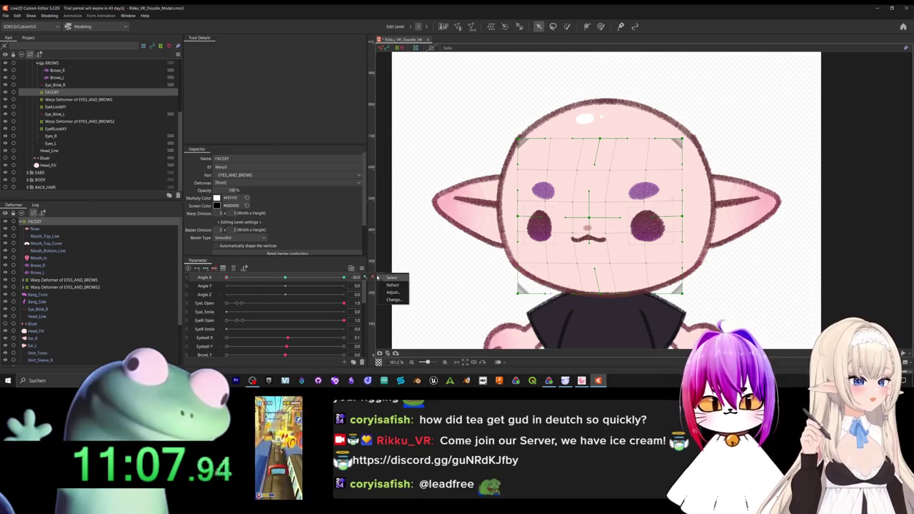
# Mirror the Angle X -30 face warp onto +30 and scrub Angle X to check both turns.
pyautogui.rightClick(371, 278)
pyautogui.click(397, 256)
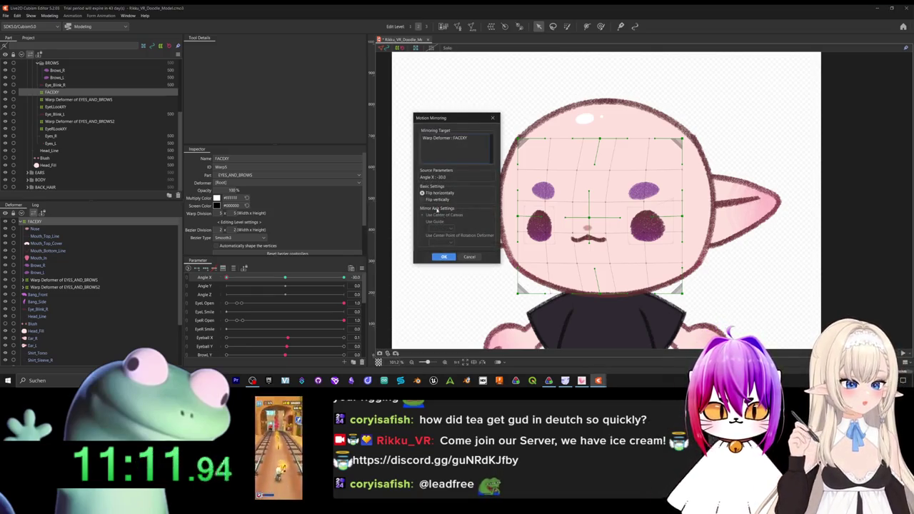
pyautogui.click(439, 257)
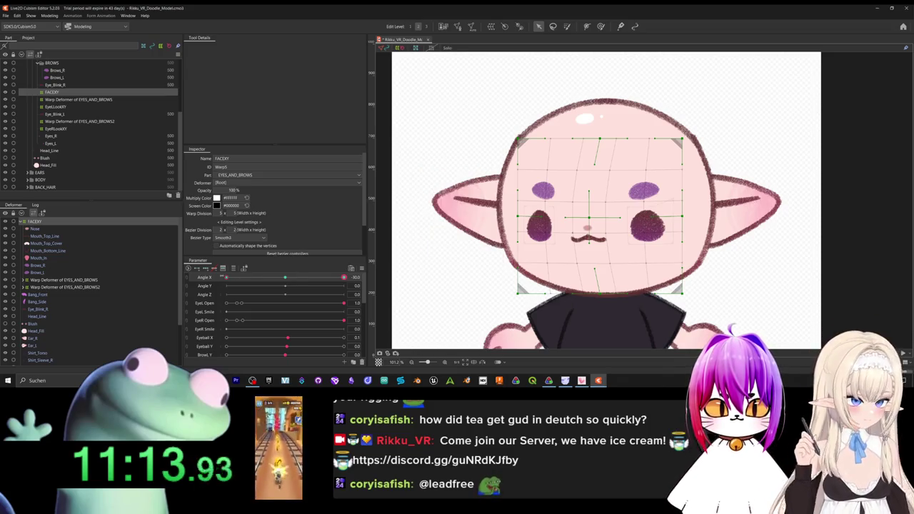
pyautogui.moveTo(343, 277); pyautogui.dragTo(289, 279)
pyautogui.moveTo(352, 278); pyautogui.dragTo(329, 278)
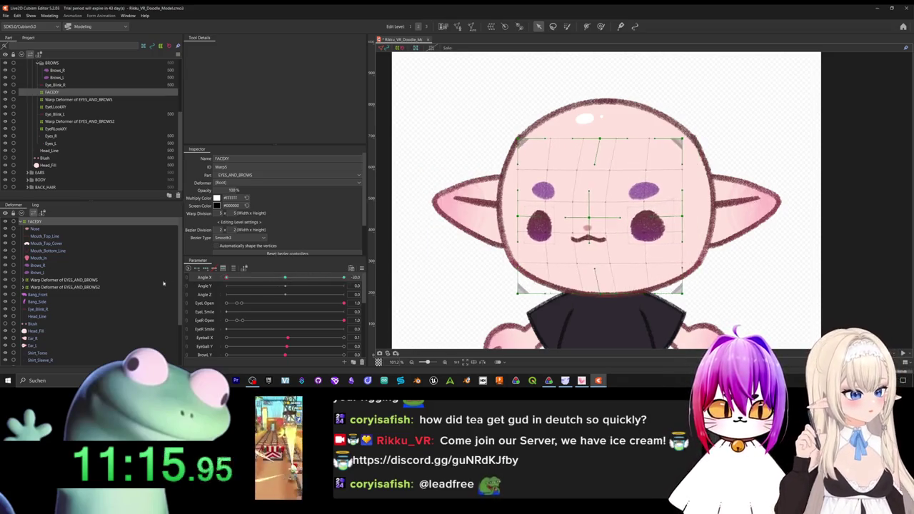
pyautogui.moveTo(226, 277); pyautogui.dragTo(309, 277)
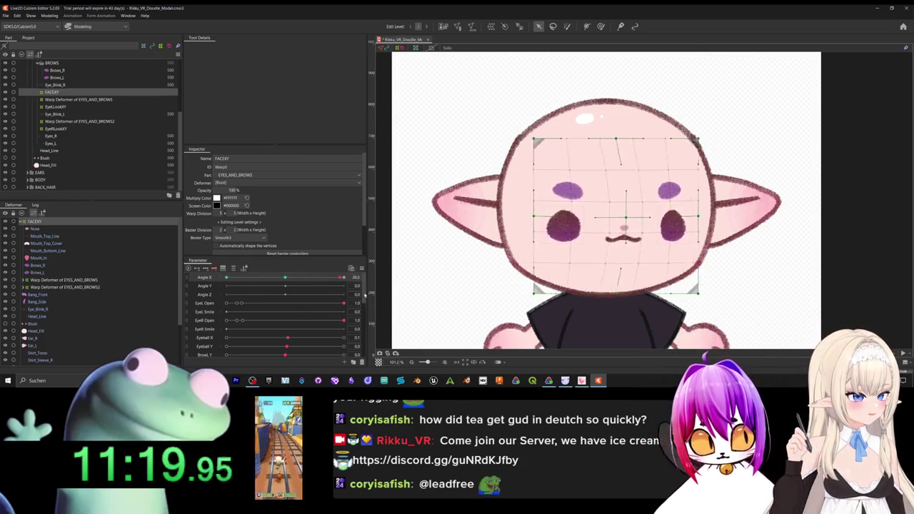
pyautogui.moveTo(276, 277)
pyautogui.mouseDown()
pyautogui.moveTo(321, 300)
pyautogui.moveTo(356, 302)
pyautogui.moveTo(217, 278)
pyautogui.mouseUp()
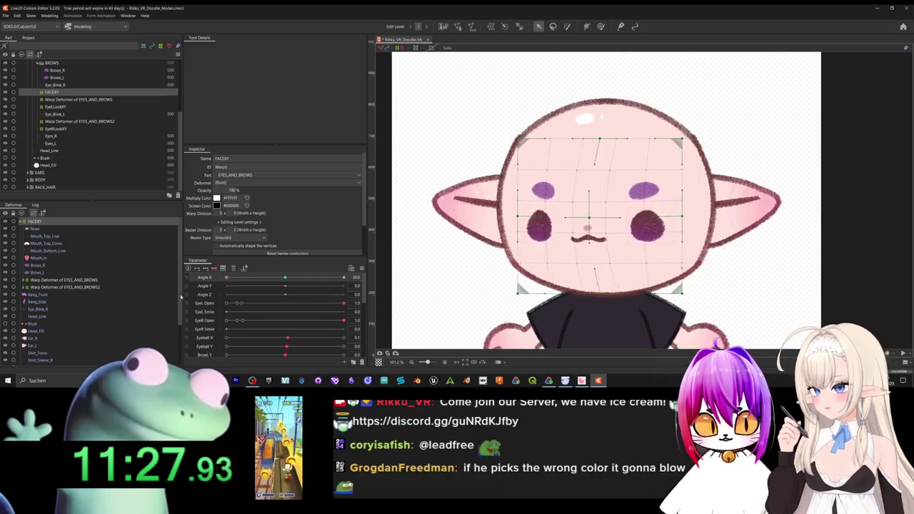
pyautogui.moveTo(226, 277); pyautogui.dragTo(284, 277)
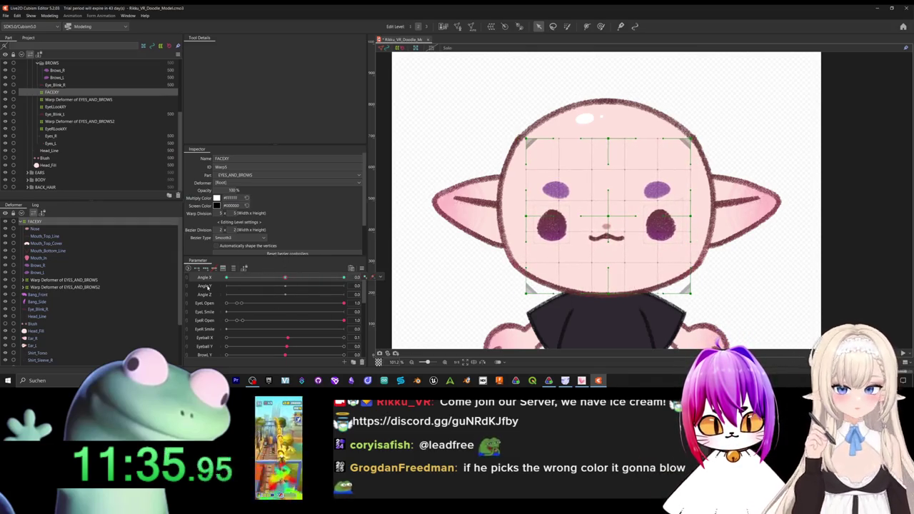
# Shift the FACEXY warp down at Angle Y -30 and mirror it vertically to +30.
pyautogui.click(284, 286)
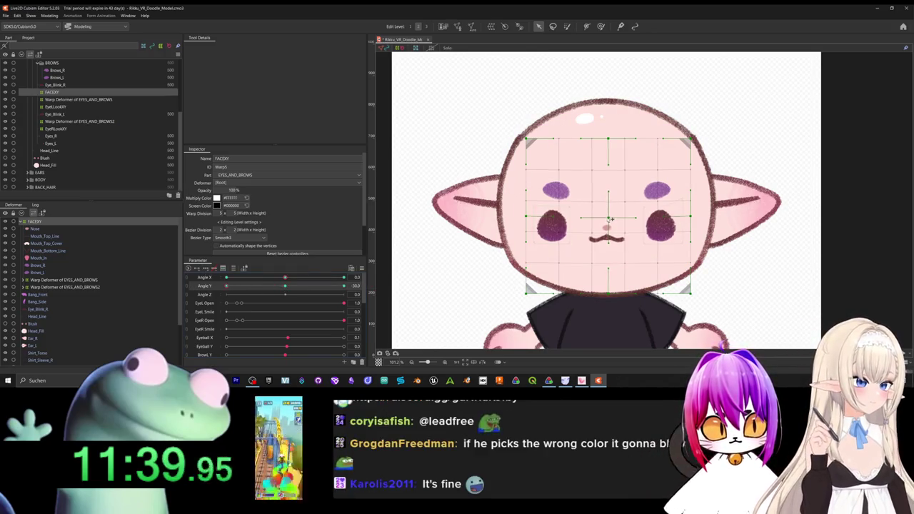
pyautogui.moveTo(605, 212); pyautogui.dragTo(608, 233)
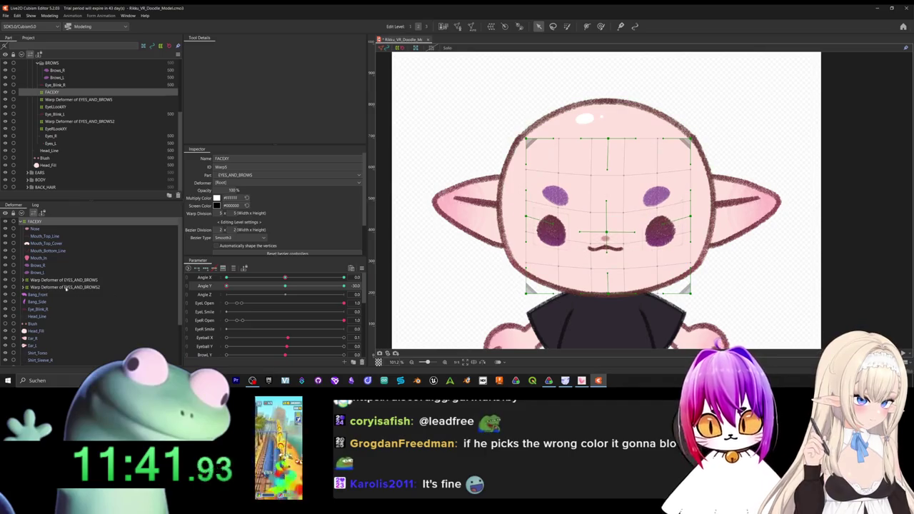
pyautogui.moveTo(608, 216); pyautogui.dragTo(609, 228)
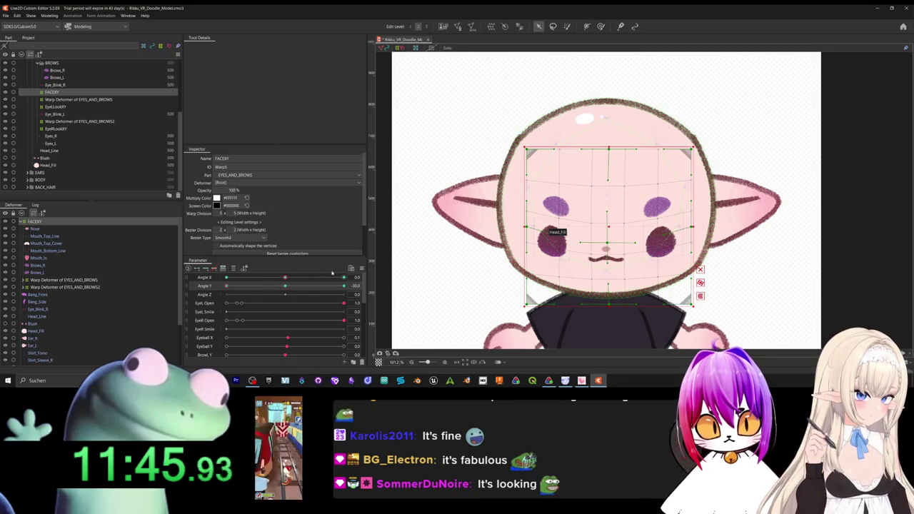
pyautogui.rightClick(366, 282)
pyautogui.click(400, 252)
pyautogui.click(444, 257)
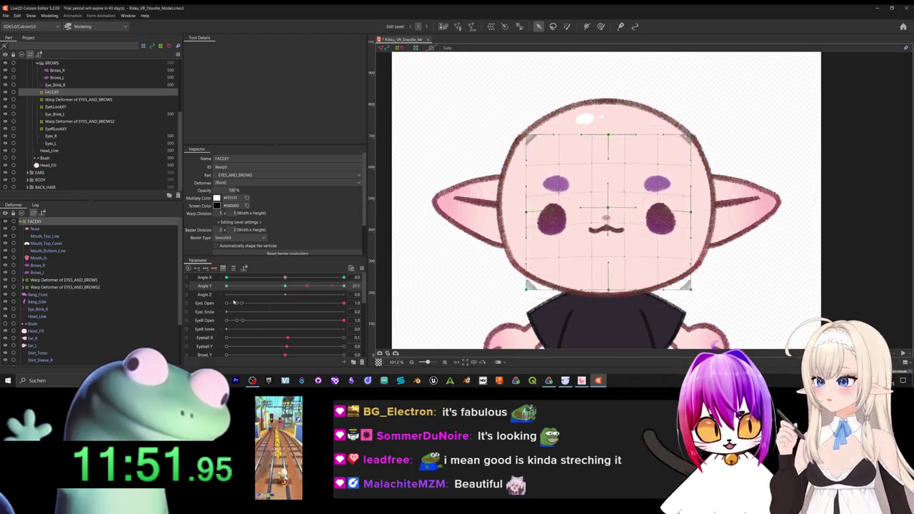
pyautogui.moveTo(226, 286)
pyautogui.mouseDown()
pyautogui.moveTo(337, 287)
pyautogui.moveTo(202, 284)
pyautogui.moveTo(387, 304)
pyautogui.moveTo(229, 284)
pyautogui.moveTo(253, 278)
pyautogui.moveTo(291, 297)
pyautogui.mouseUp()
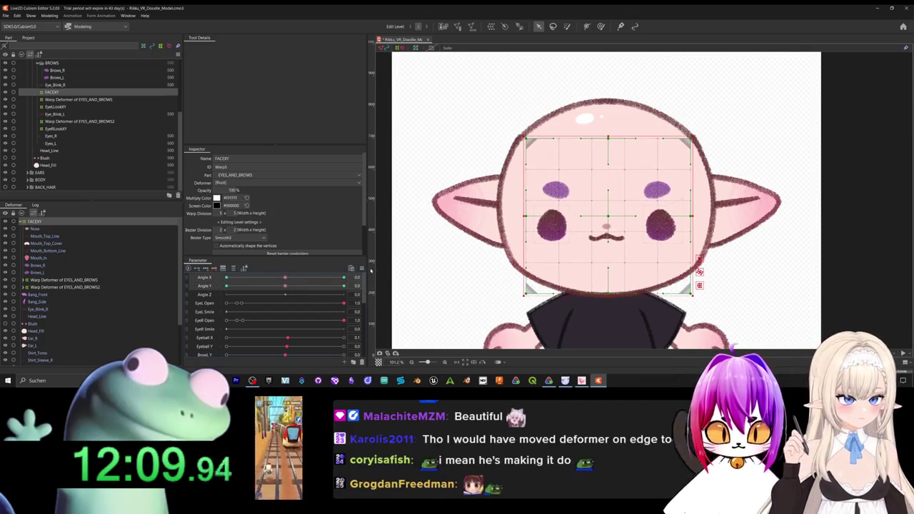
# Synthesize Angle X/Y corner keyforms, combine them into a 2D pad, and move to a corner pose.
pyautogui.click(362, 267)
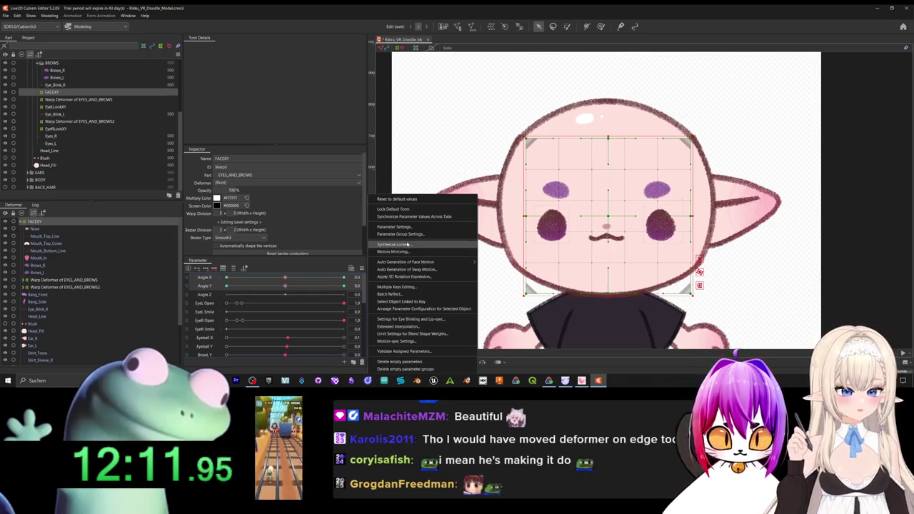
pyautogui.click(407, 244)
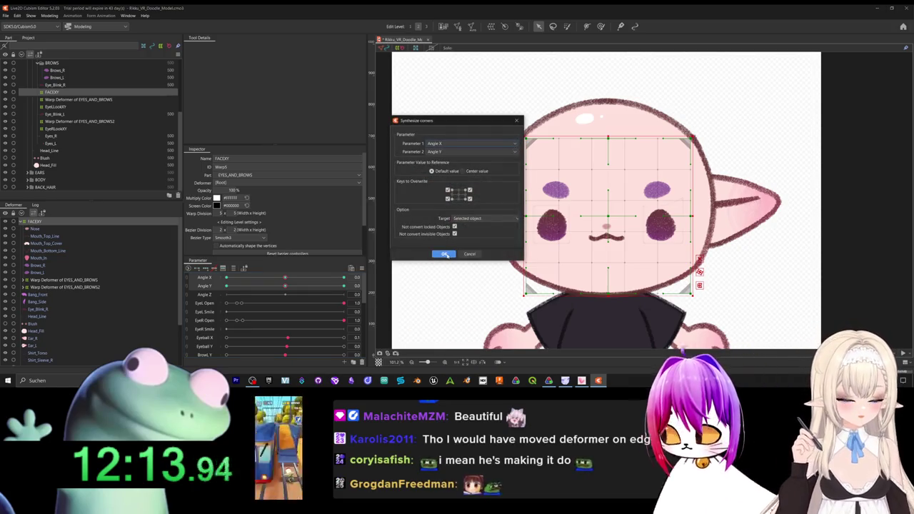
pyautogui.click(444, 254)
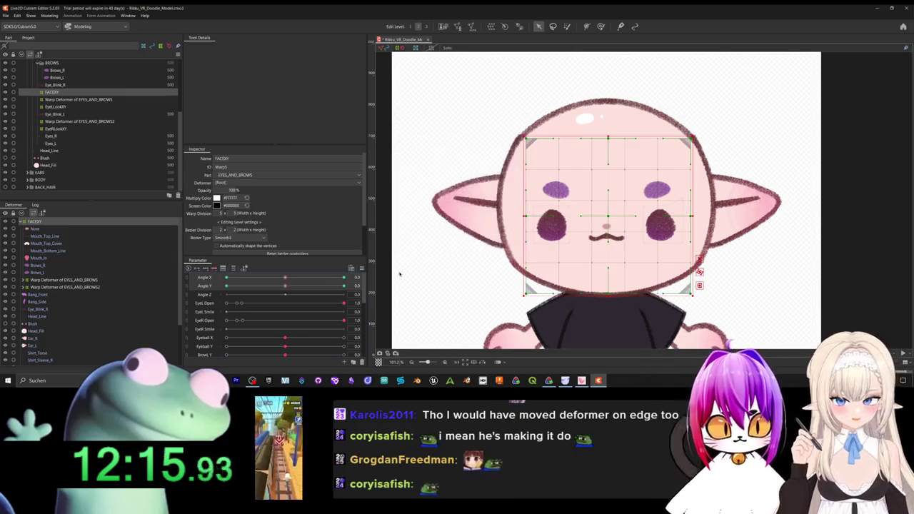
pyautogui.click(189, 282)
pyautogui.moveTo(284, 289)
pyautogui.mouseDown()
pyautogui.moveTo(327, 316)
pyautogui.moveTo(290, 284)
pyautogui.moveTo(343, 279)
pyautogui.mouseUp()
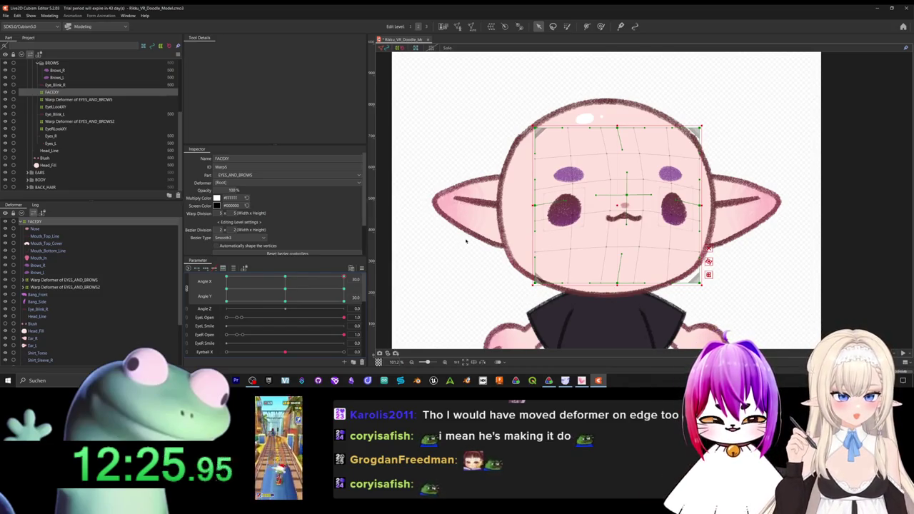
# Reshape the FACEXY warp for the turned corner pose, then move to the up-right key.
pyautogui.moveTo(617, 207); pyautogui.dragTo(600, 207)
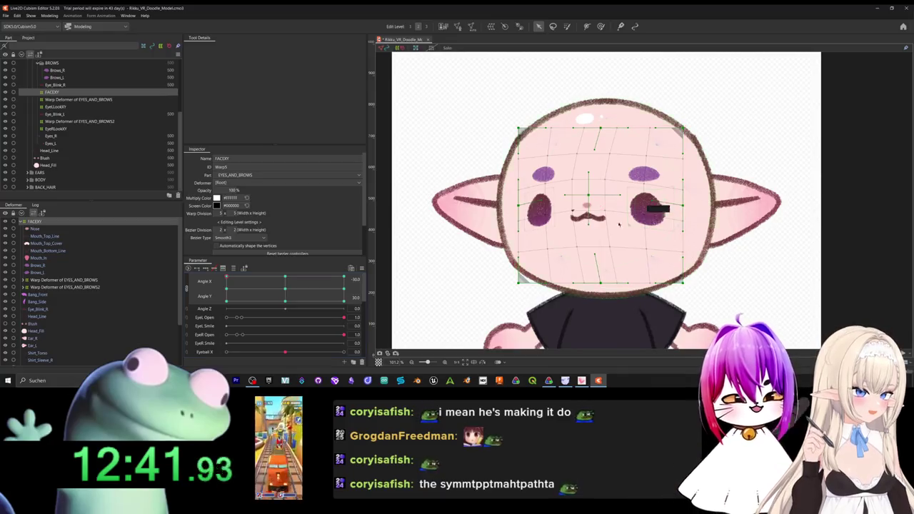
pyautogui.moveTo(589, 194); pyautogui.dragTo(587, 240)
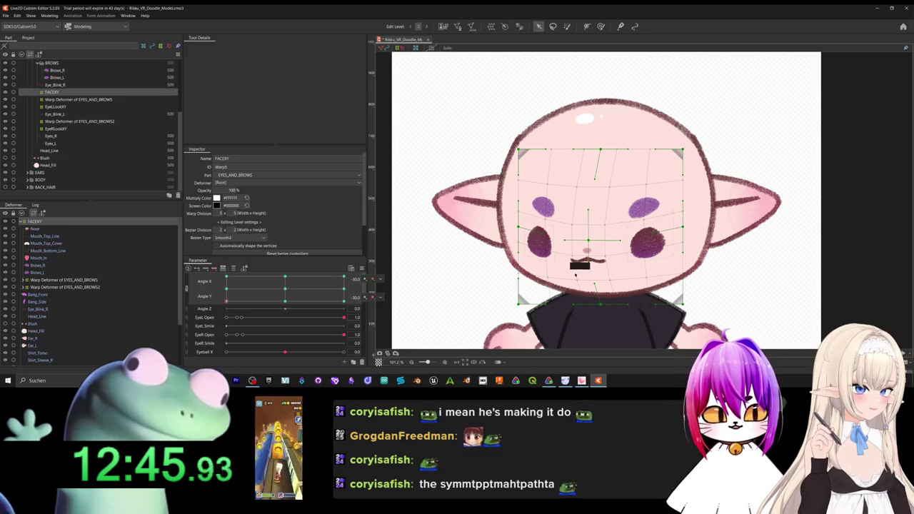
pyautogui.moveTo(588, 241); pyautogui.dragTo(592, 239)
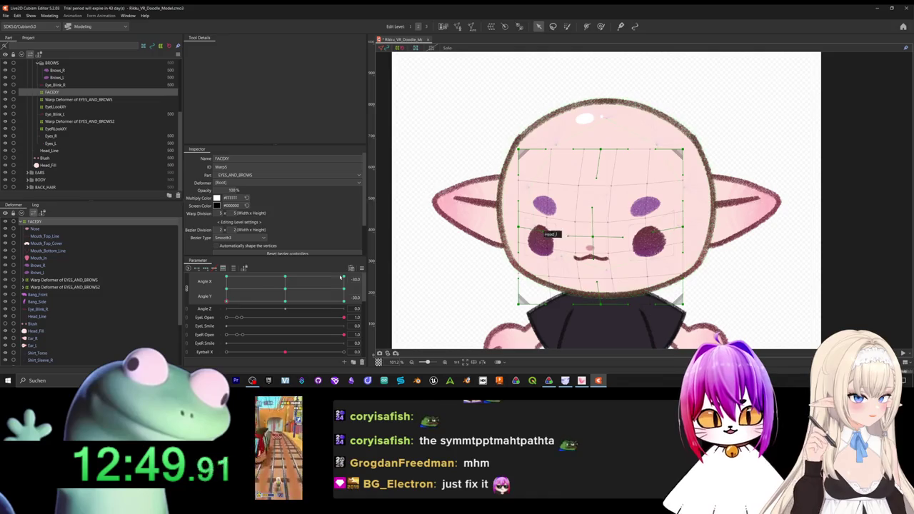
pyautogui.moveTo(285, 299); pyautogui.dragTo(259, 301)
pyautogui.click(344, 277)
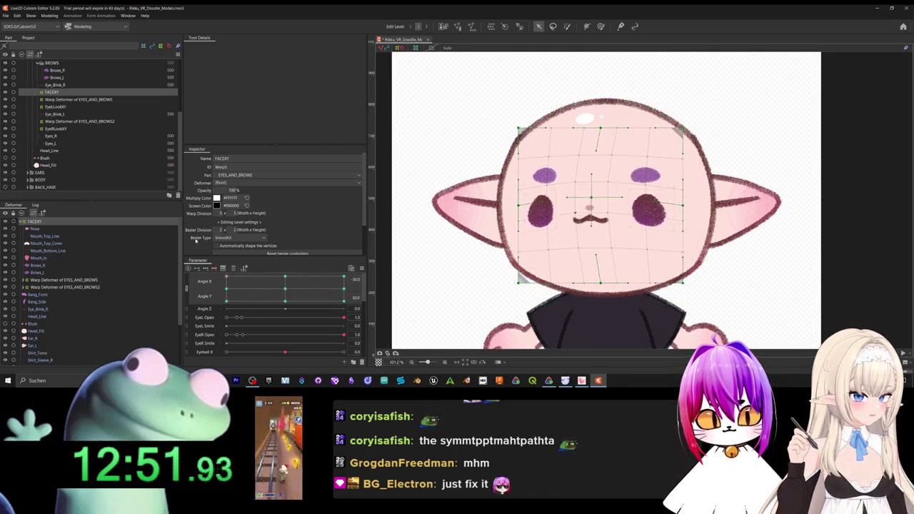
pyautogui.click(360, 270)
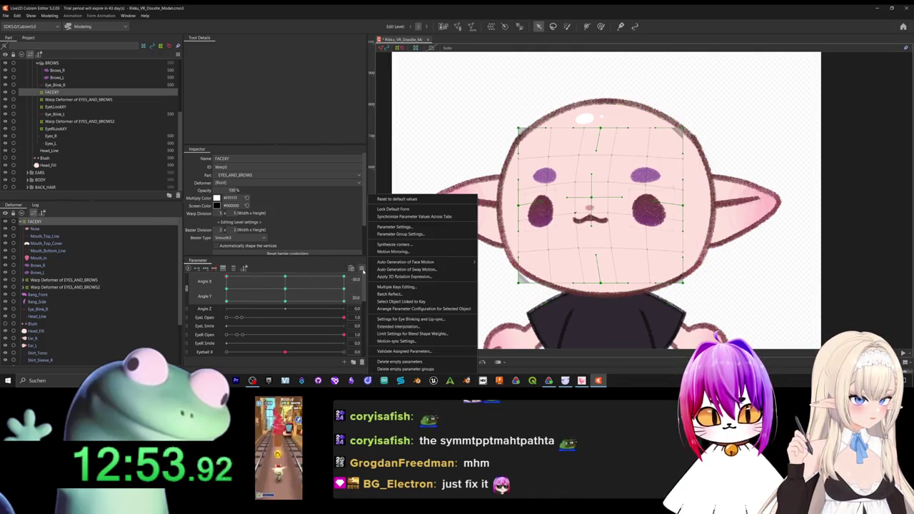
# Dismiss the combined-parameters mirroring error and set Angle X to -30.
pyautogui.click(414, 248)
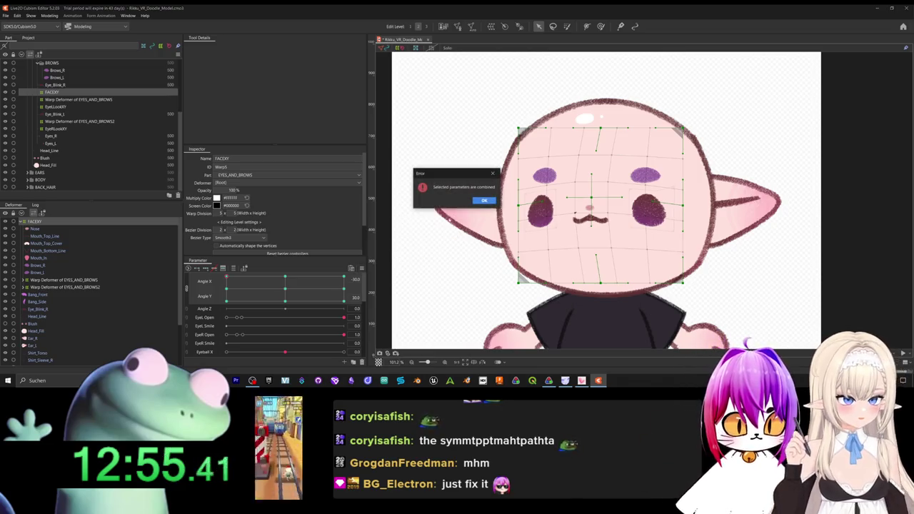
pyautogui.click(483, 201)
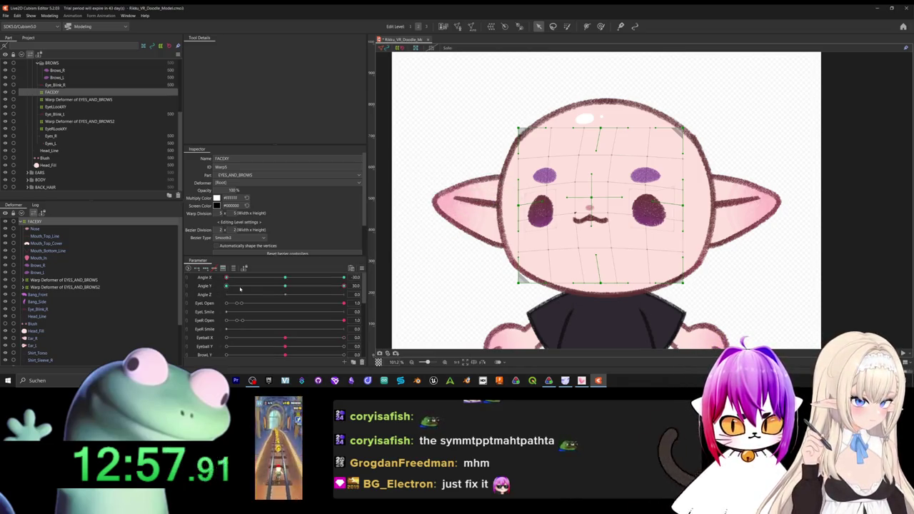
pyautogui.moveTo(227, 278)
pyautogui.mouseDown()
pyautogui.moveTo(299, 278)
pyautogui.moveTo(209, 288)
pyautogui.moveTo(286, 295)
pyautogui.moveTo(210, 278)
pyautogui.mouseUp()
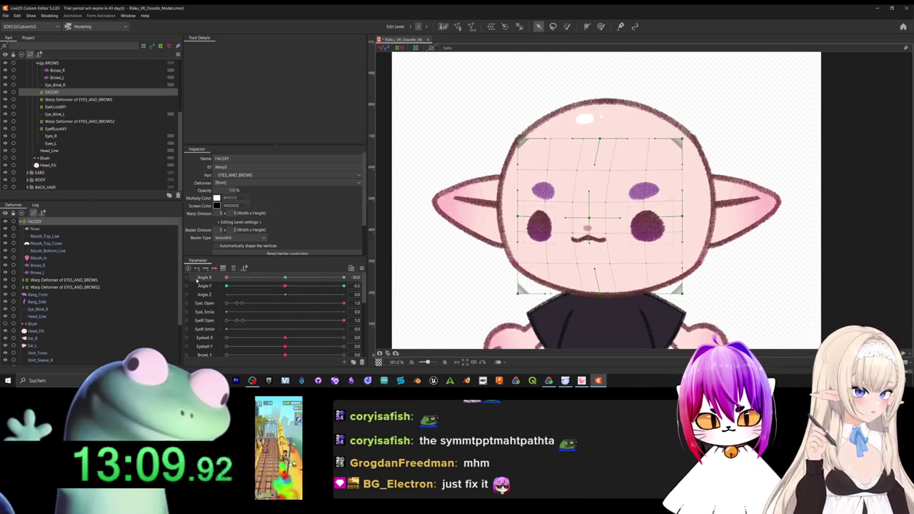
pyautogui.rightClick(210, 278)
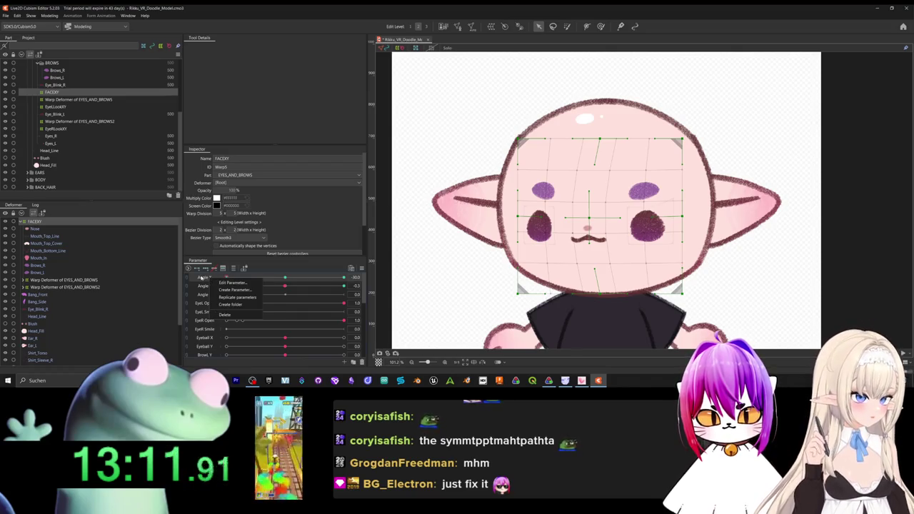
pyautogui.press('Escape')
# Retry mirroring, dismiss the missing-keyform error, and snap Angle Y to its 0 keyform.
pyautogui.click(358, 269)
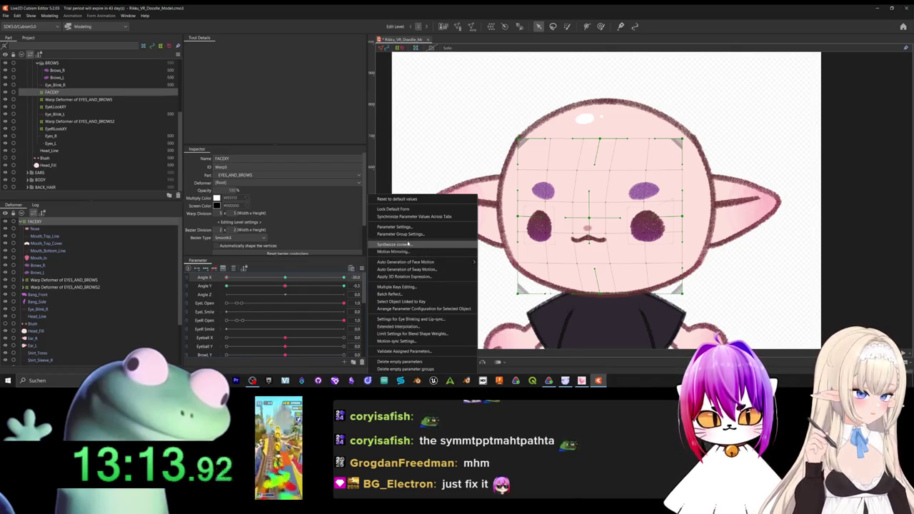
pyautogui.click(429, 251)
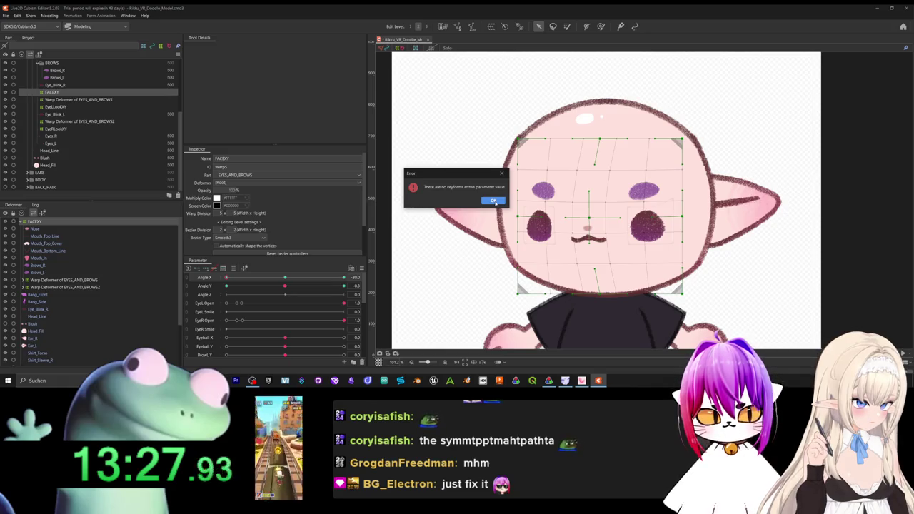
pyautogui.click(494, 202)
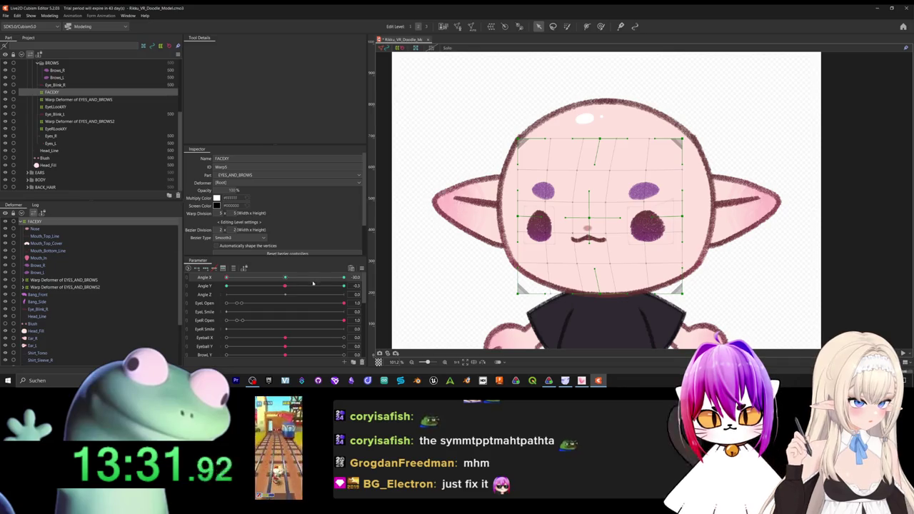
pyautogui.click(286, 286)
pyautogui.click(286, 286)
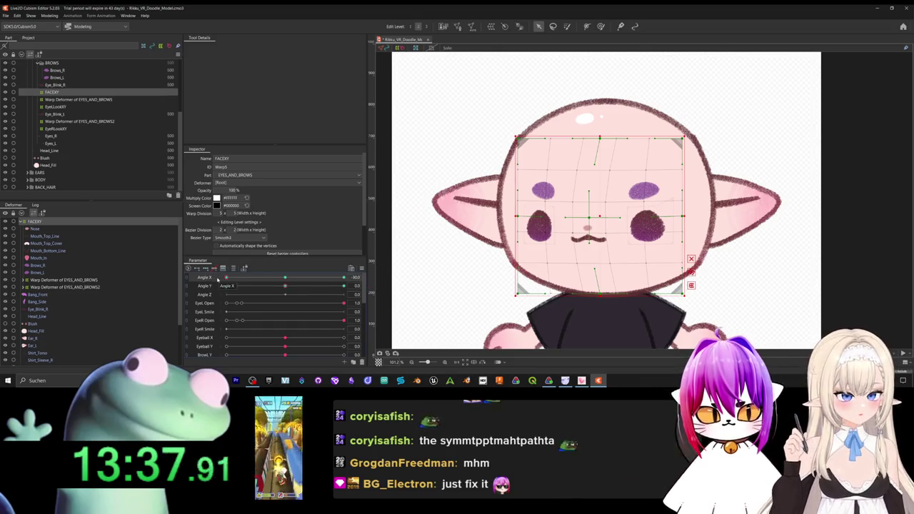
# Preview Angle X, return it to -30, and mirror that FACEXY pose onto Angle X 30.
pyautogui.moveTo(226, 277)
pyautogui.mouseDown()
pyautogui.moveTo(359, 276)
pyautogui.moveTo(210, 282)
pyautogui.mouseUp()
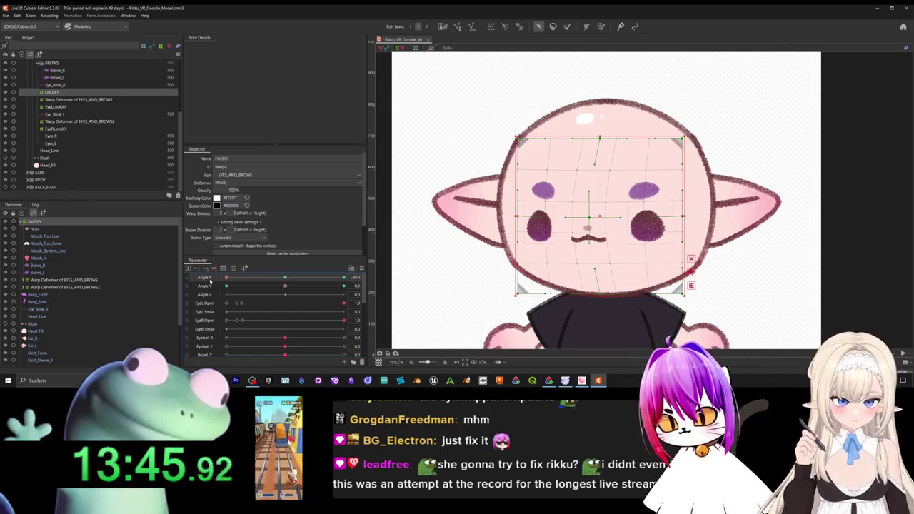
pyautogui.moveTo(226, 277); pyautogui.dragTo(257, 277)
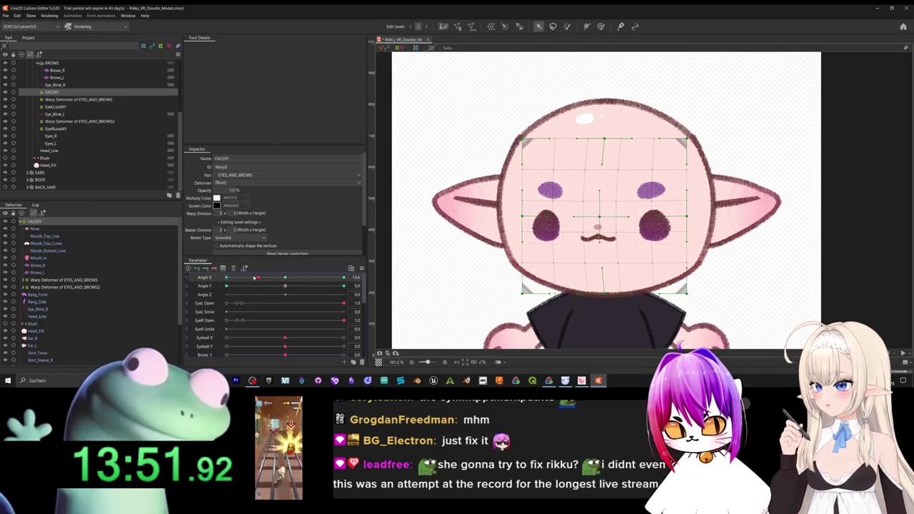
pyautogui.moveTo(255, 277); pyautogui.dragTo(207, 280)
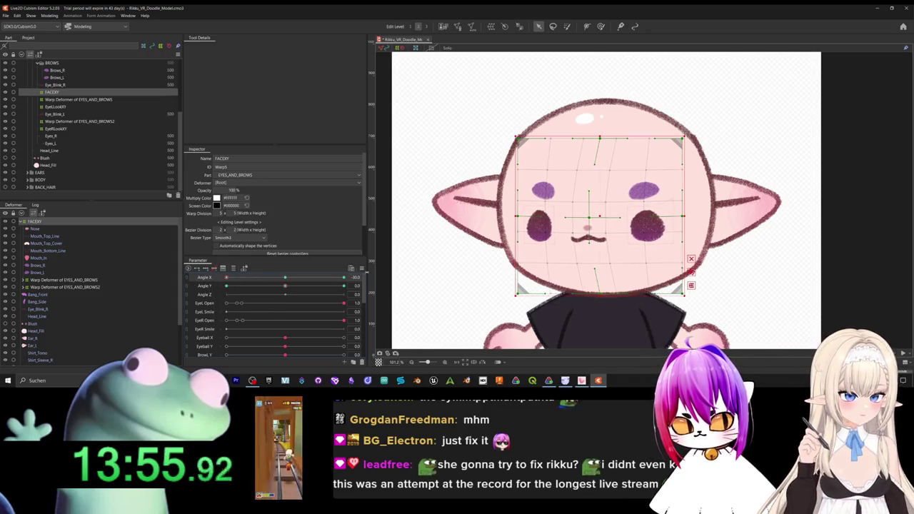
pyautogui.rightClick(369, 275)
pyautogui.click(428, 251)
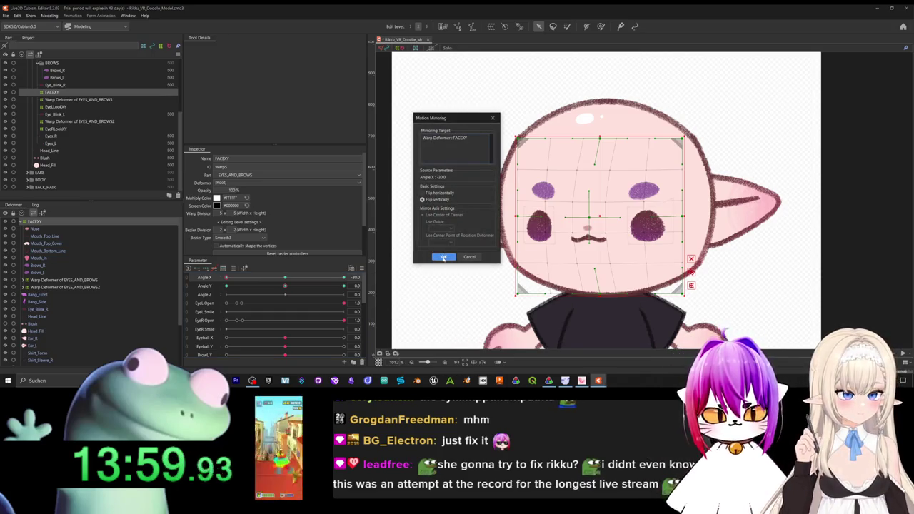
pyautogui.click(443, 256)
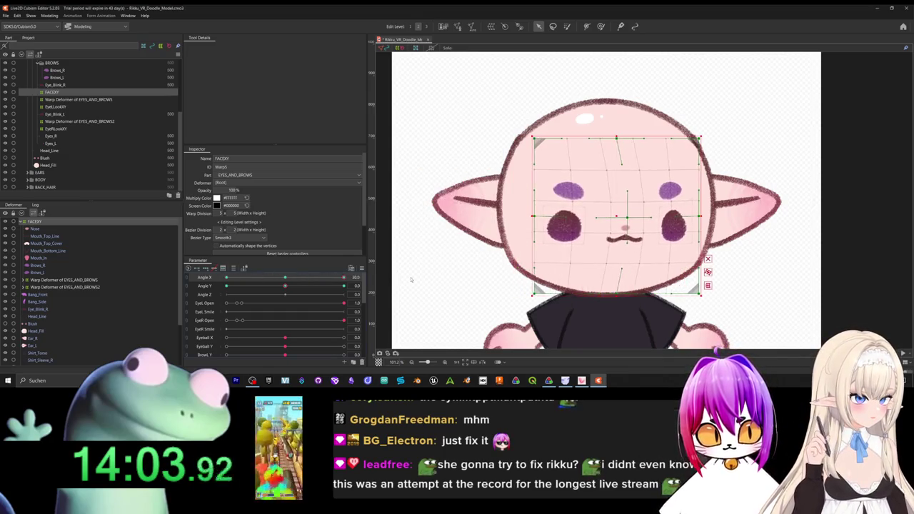
# Combine Angle X and Angle Y into a 2D pad and check the up-right and up-left head poses.
pyautogui.click(188, 278)
pyautogui.moveTo(241, 292)
pyautogui.mouseDown()
pyautogui.moveTo(340, 266)
pyautogui.moveTo(172, 239)
pyautogui.moveTo(377, 314)
pyautogui.mouseUp()
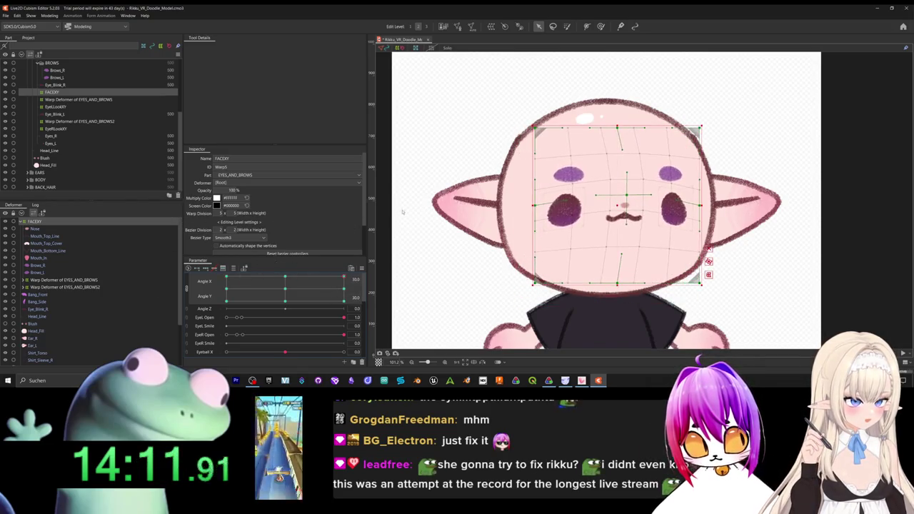
pyautogui.moveTo(265, 289)
pyautogui.mouseDown()
pyautogui.moveTo(324, 296)
pyautogui.moveTo(285, 300)
pyautogui.moveTo(328, 298)
pyautogui.moveTo(279, 312)
pyautogui.moveTo(362, 316)
pyautogui.moveTo(344, 278)
pyautogui.mouseUp()
pyautogui.hotkey('ctrl', 'a')
pyautogui.moveTo(302, 304); pyautogui.dragTo(227, 277)
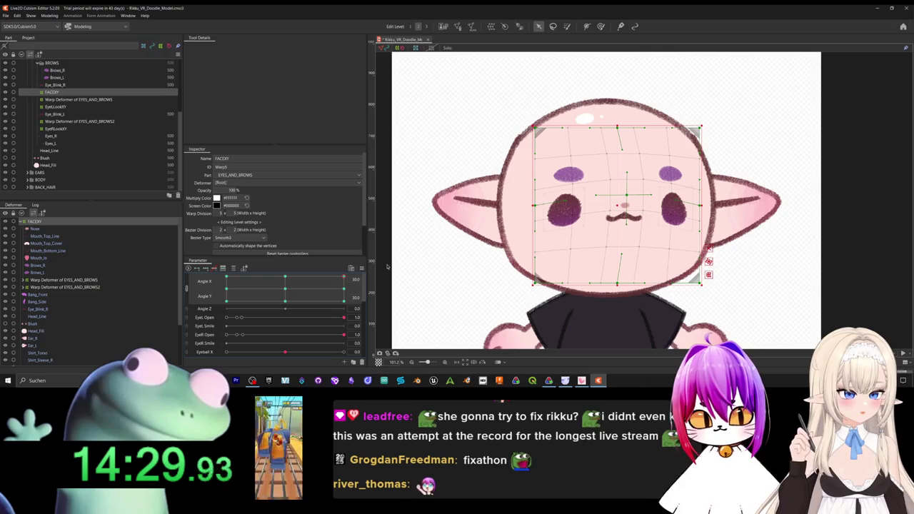
pyautogui.moveTo(344, 278); pyautogui.dragTo(226, 277)
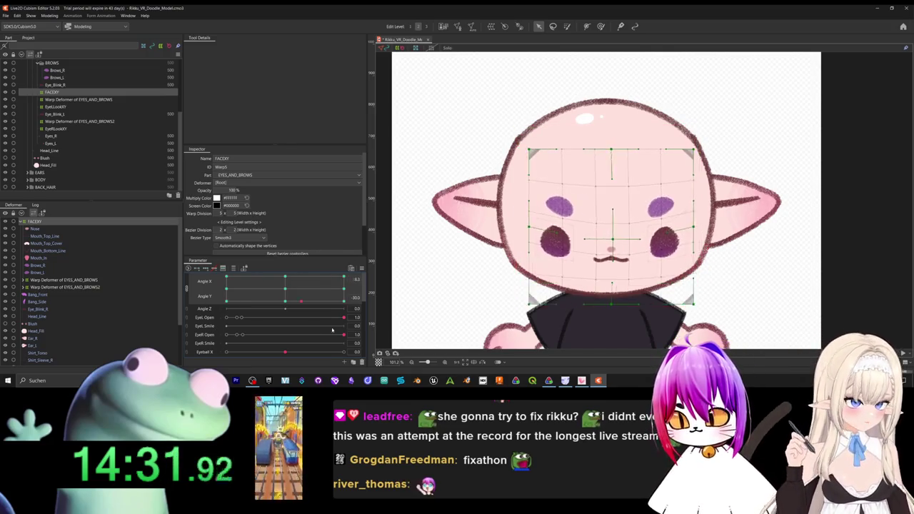
pyautogui.moveTo(301, 301); pyautogui.dragTo(274, 277)
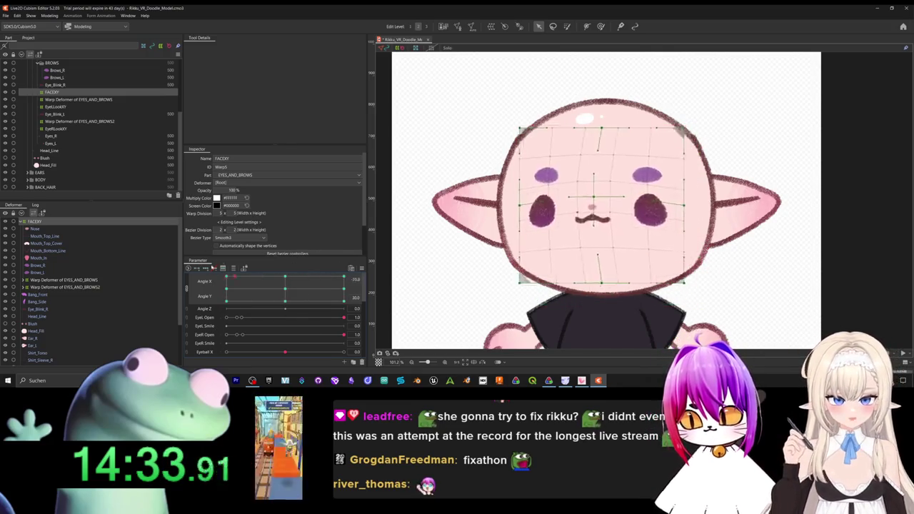
pyautogui.moveTo(229, 269); pyautogui.dragTo(256, 275)
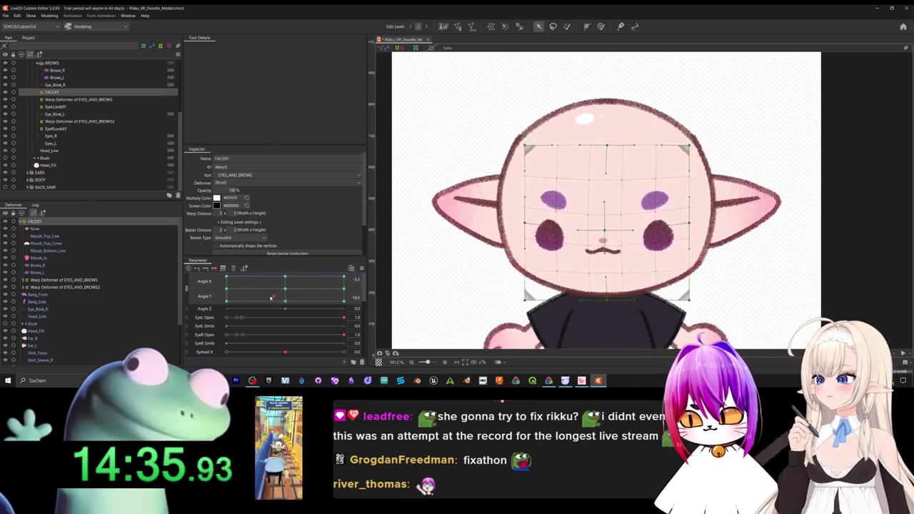
pyautogui.moveTo(289, 280)
pyautogui.mouseDown()
pyautogui.moveTo(269, 281)
pyautogui.moveTo(300, 302)
pyautogui.moveTo(277, 287)
pyautogui.moveTo(290, 300)
pyautogui.moveTo(301, 292)
pyautogui.moveTo(288, 292)
pyautogui.mouseUp()
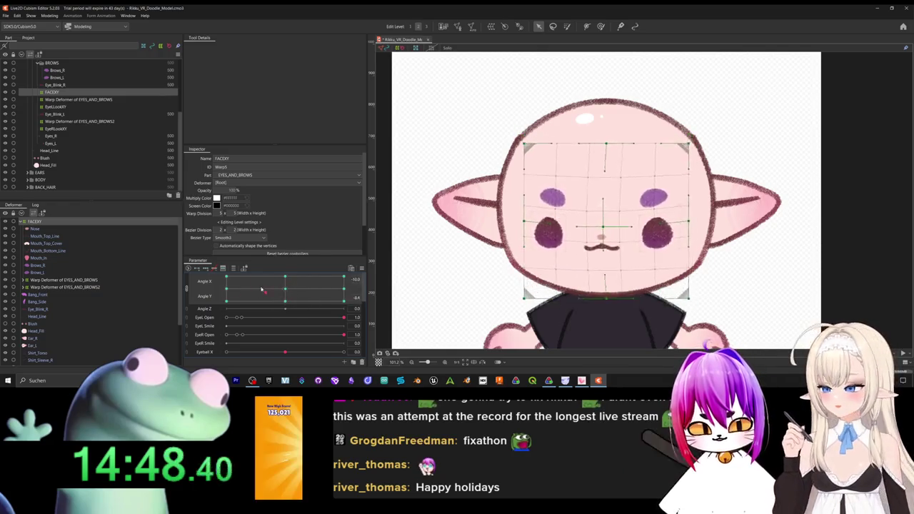
# Split the angles back into sliders, set Angle Y near 0, and make the Blush part visible.
pyautogui.click(188, 289)
pyautogui.moveTo(288, 289); pyautogui.dragTo(286, 278)
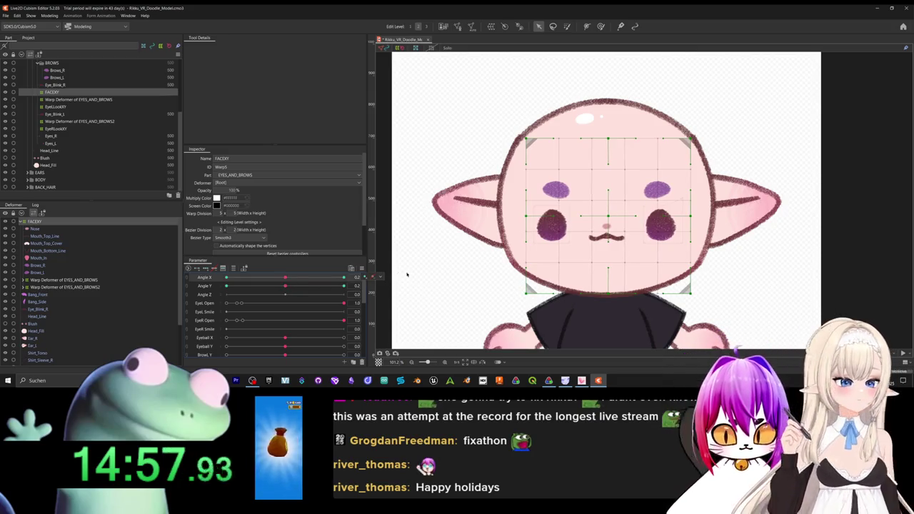
pyautogui.click(5, 157)
pyautogui.click(45, 157)
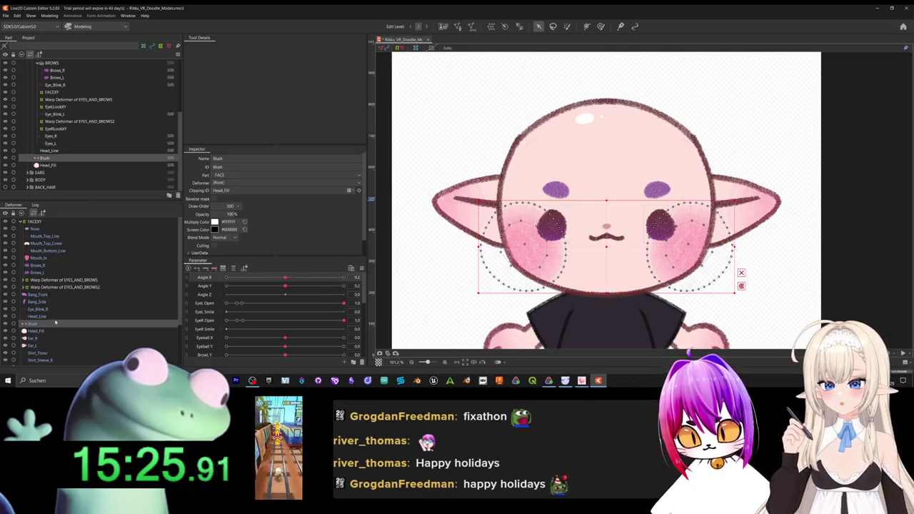
# Reset Angle Y to 0 and move the Blush row under the FACEXY deformer.
pyautogui.moveTo(33, 325); pyautogui.dragTo(34, 226)
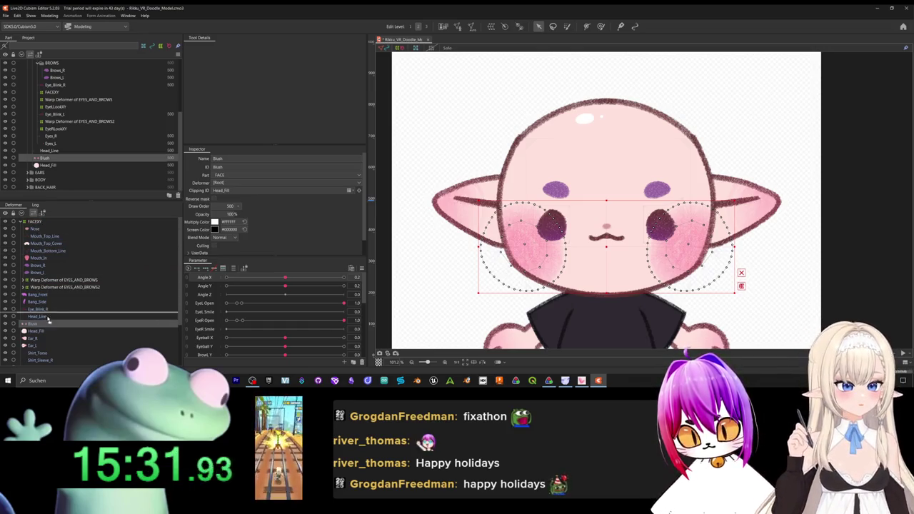
pyautogui.moveTo(34, 224); pyautogui.dragTo(43, 325)
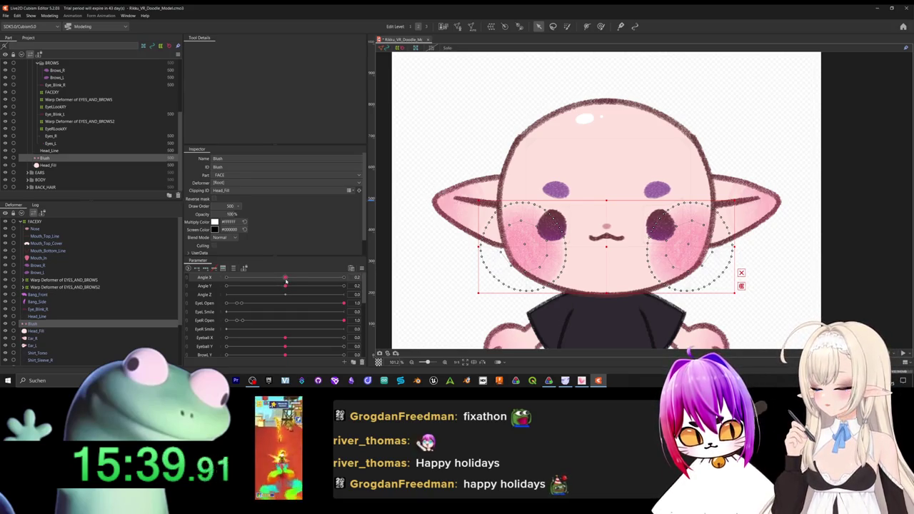
pyautogui.click(284, 286)
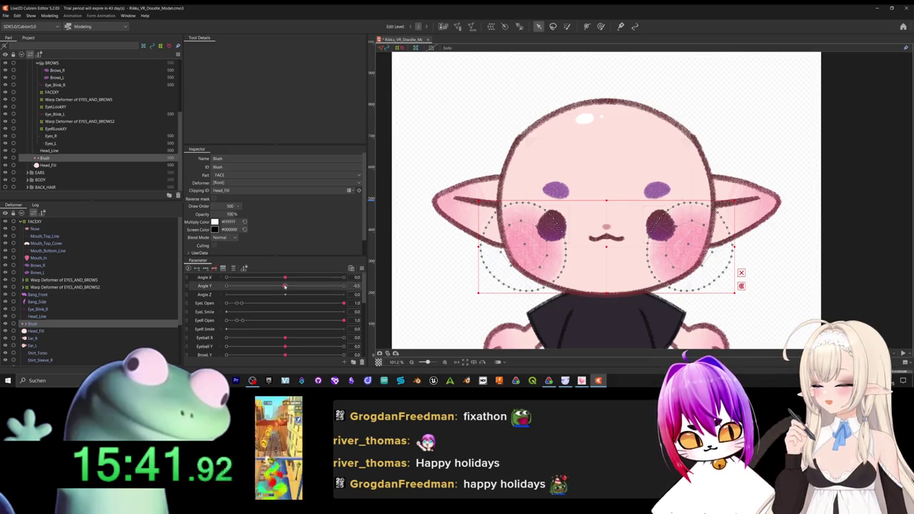
pyautogui.click(285, 285)
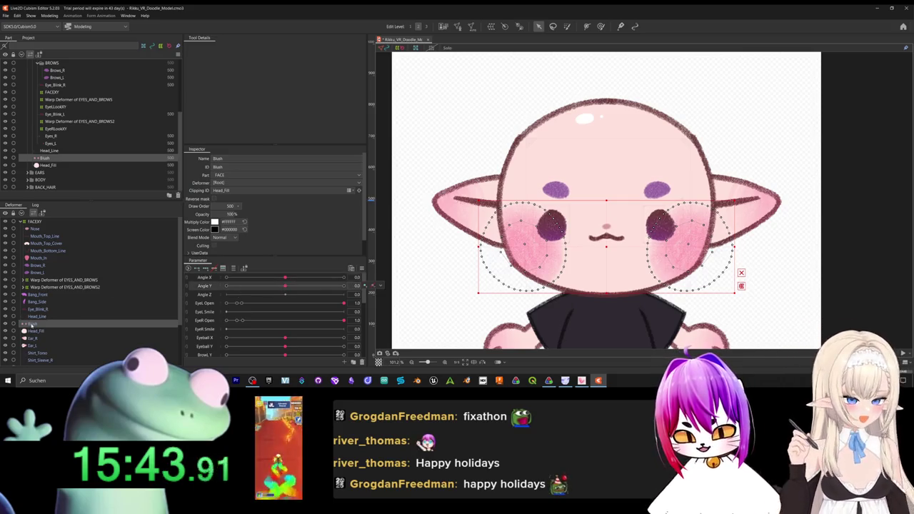
pyautogui.moveTo(31, 325); pyautogui.dragTo(38, 225)
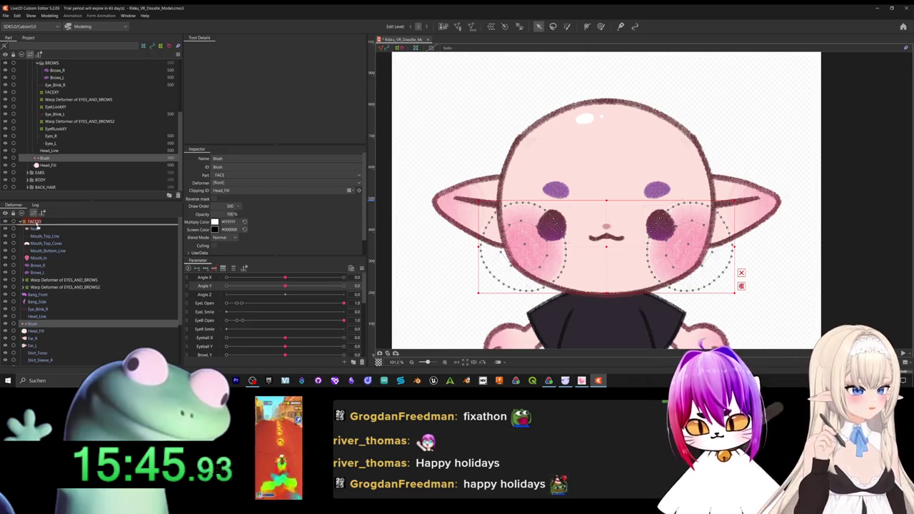
pyautogui.moveTo(38, 226); pyautogui.dragTo(34, 224)
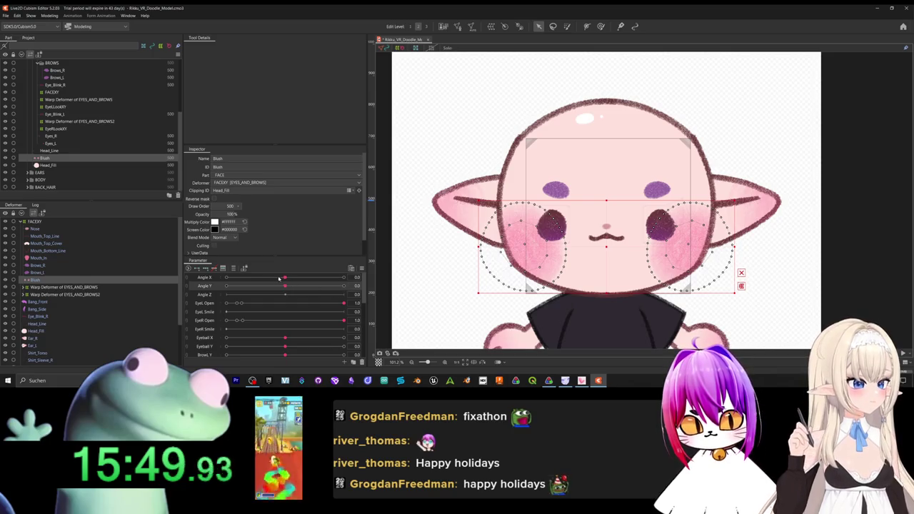
pyautogui.moveTo(285, 288)
pyautogui.mouseDown()
pyautogui.moveTo(343, 300)
pyautogui.moveTo(347, 281)
pyautogui.moveTo(271, 308)
pyautogui.moveTo(298, 295)
pyautogui.moveTo(299, 278)
pyautogui.moveTo(300, 303)
pyautogui.mouseUp()
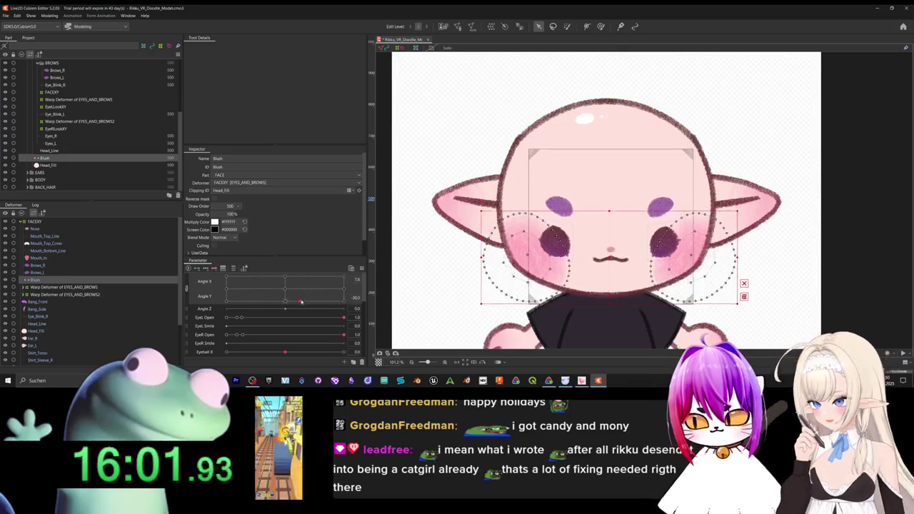
pyautogui.moveTo(300, 304)
pyautogui.mouseDown()
pyautogui.moveTo(323, 249)
pyautogui.moveTo(291, 305)
pyautogui.mouseUp()
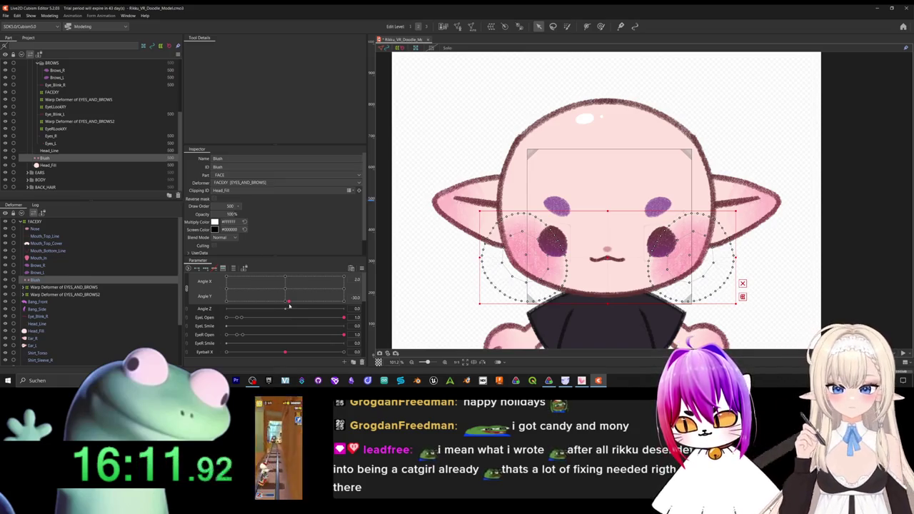
pyautogui.moveTo(289, 305); pyautogui.dragTo(287, 291)
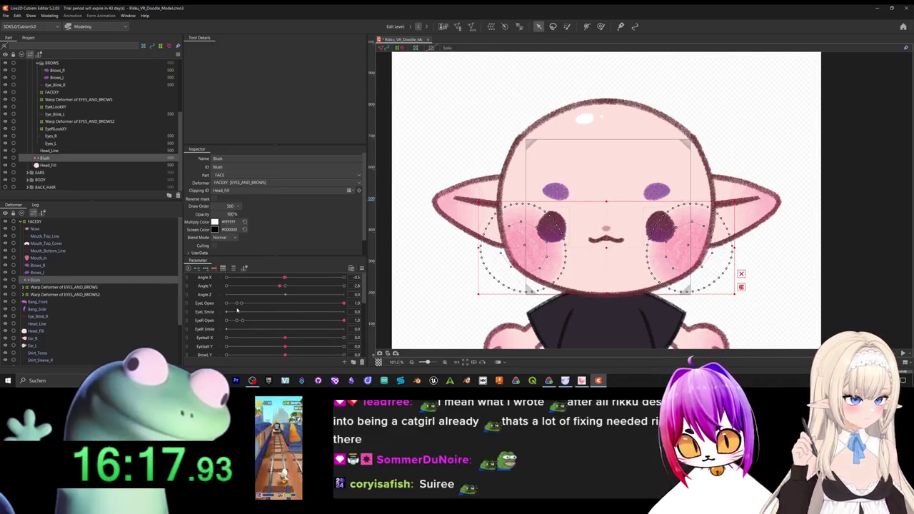
pyautogui.scroll(-3, 268, 312)
# Set the Blush opacity to 37% at Cheek 0.
pyautogui.scroll(-3, 269, 312)
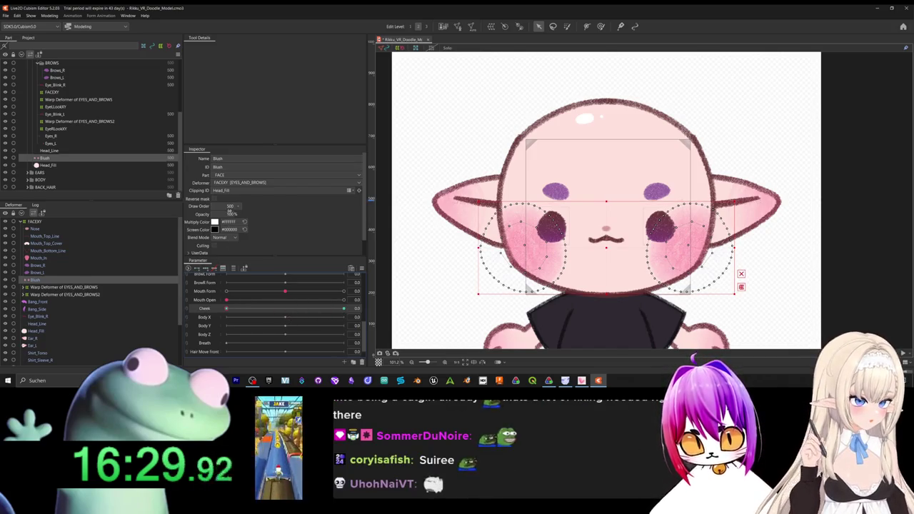
pyautogui.write('20')
pyautogui.press('Return')
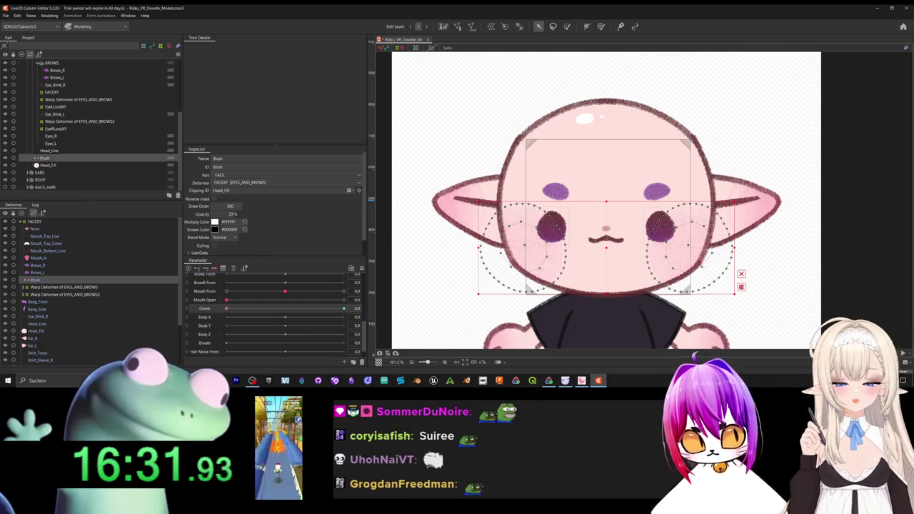
pyautogui.write('37')
pyautogui.press('Return')
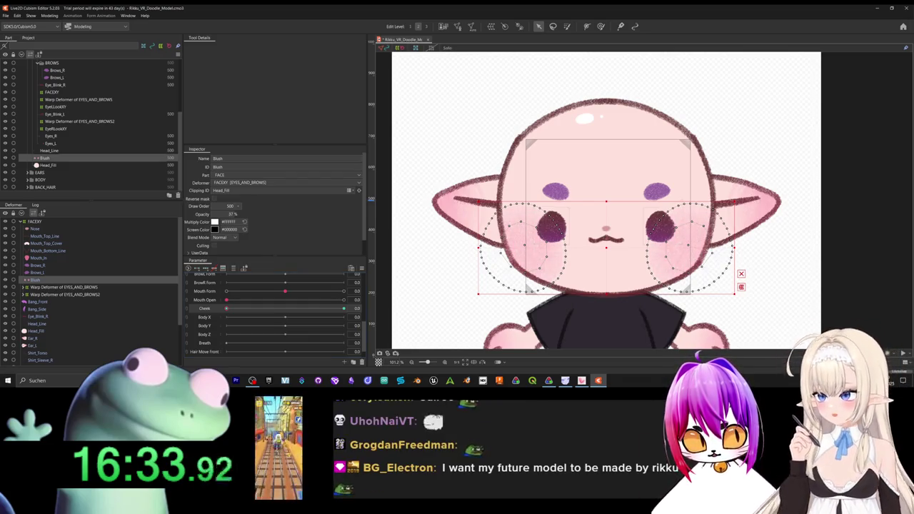
# Scrub the Cheek slider across its range to preview the blush fading, ending at its minimum.
pyautogui.moveTo(233, 309)
pyautogui.mouseDown()
pyautogui.moveTo(344, 308)
pyautogui.moveTo(255, 323)
pyautogui.moveTo(413, 316)
pyautogui.moveTo(358, 342)
pyautogui.moveTo(301, 329)
pyautogui.moveTo(333, 314)
pyautogui.moveTo(254, 337)
pyautogui.moveTo(286, 330)
pyautogui.moveTo(196, 308)
pyautogui.mouseUp()
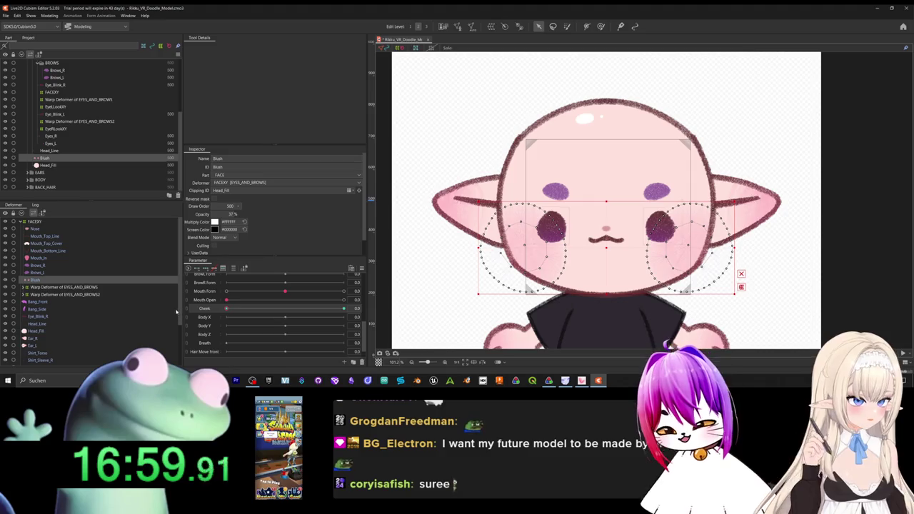
pyautogui.moveTo(226, 307); pyautogui.dragTo(251, 325)
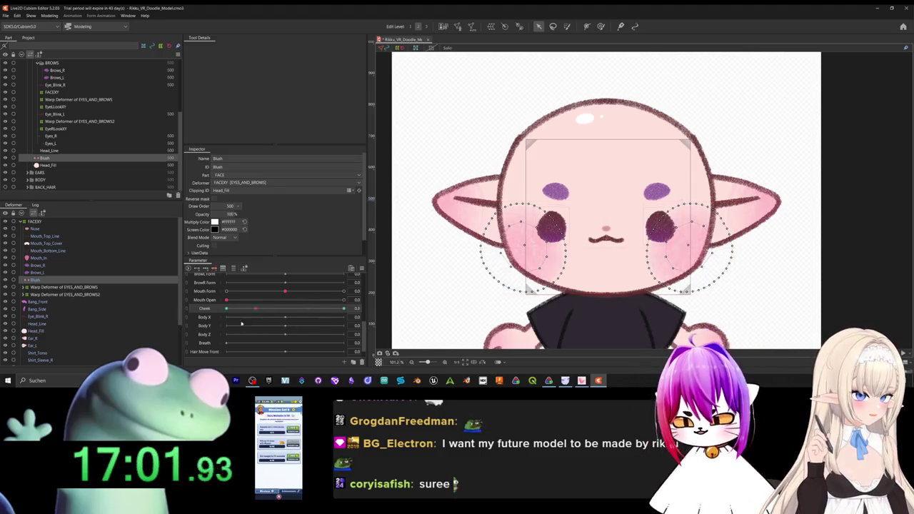
pyautogui.moveTo(251, 326); pyautogui.dragTo(343, 307)
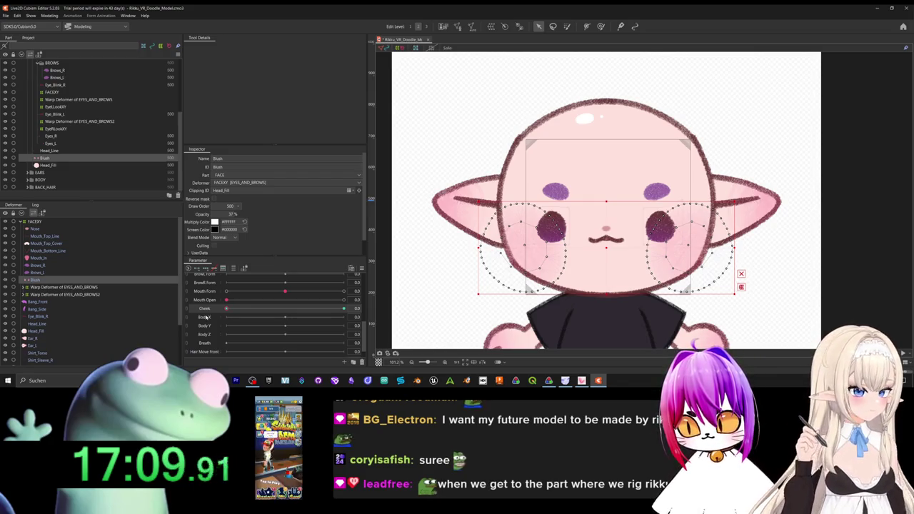
pyautogui.click(286, 308)
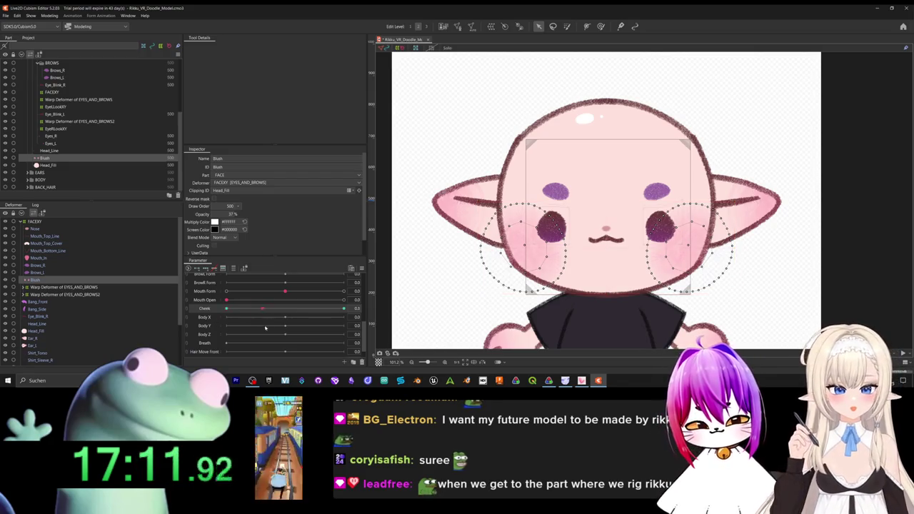
pyautogui.click(227, 309)
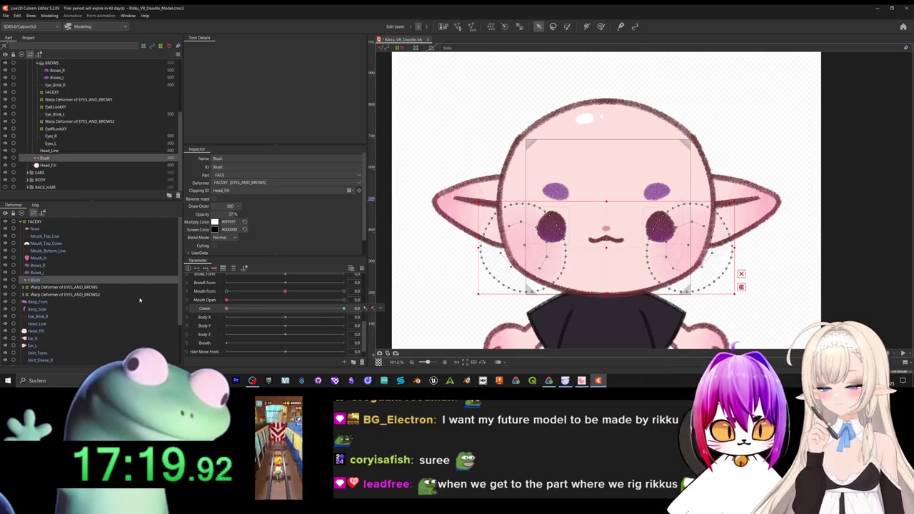
pyautogui.scroll(-3, 143, 305)
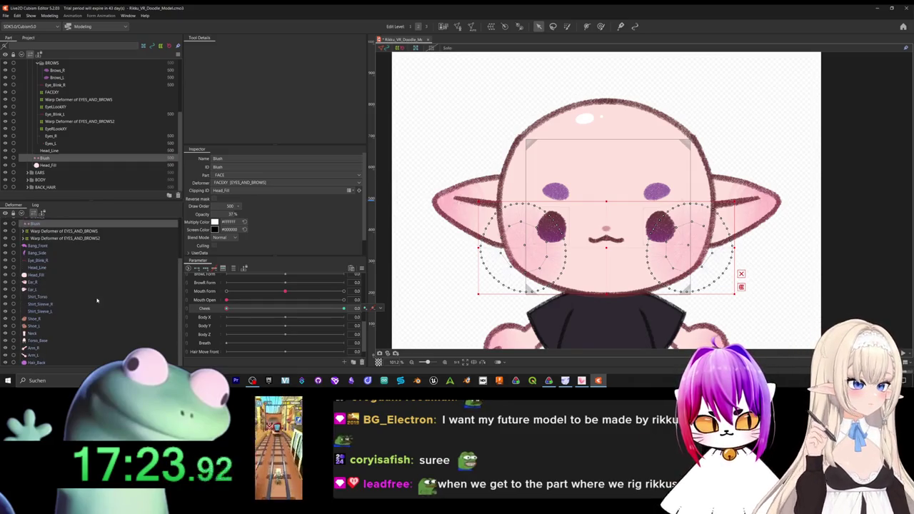
# Create a warp deformer named Ear_LXY around the Ear_L mesh.
pyautogui.click(35, 289)
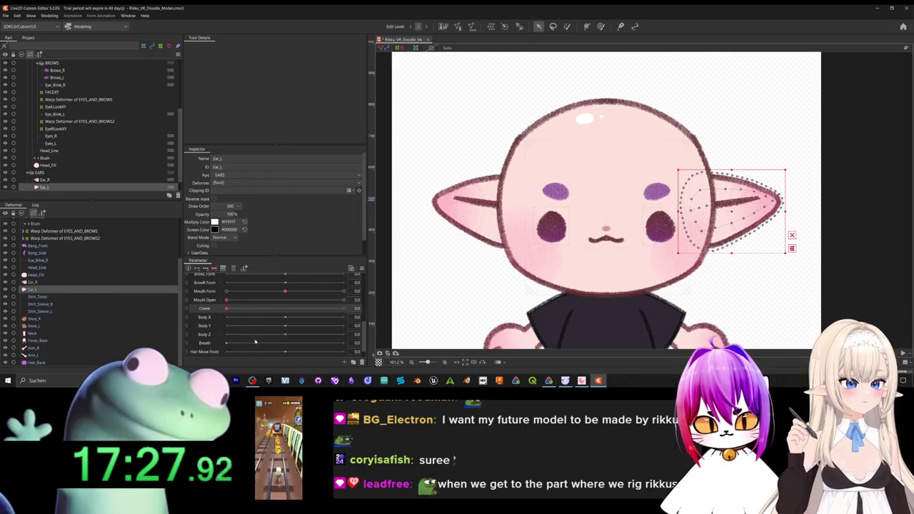
pyautogui.click(491, 29)
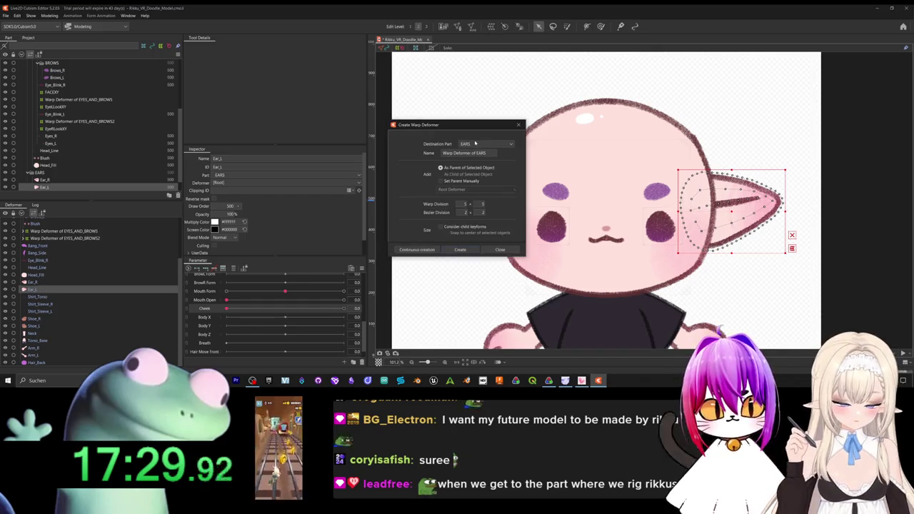
pyautogui.write('Ear')
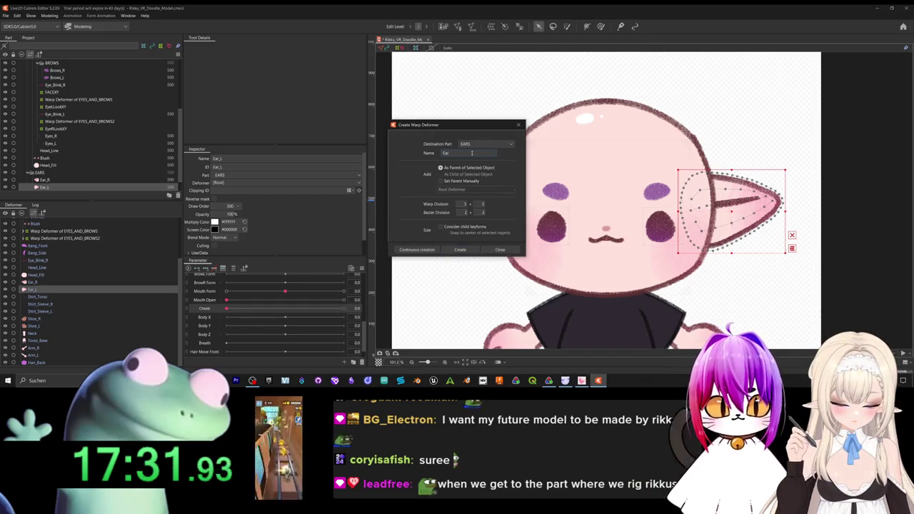
pyautogui.write('_L')
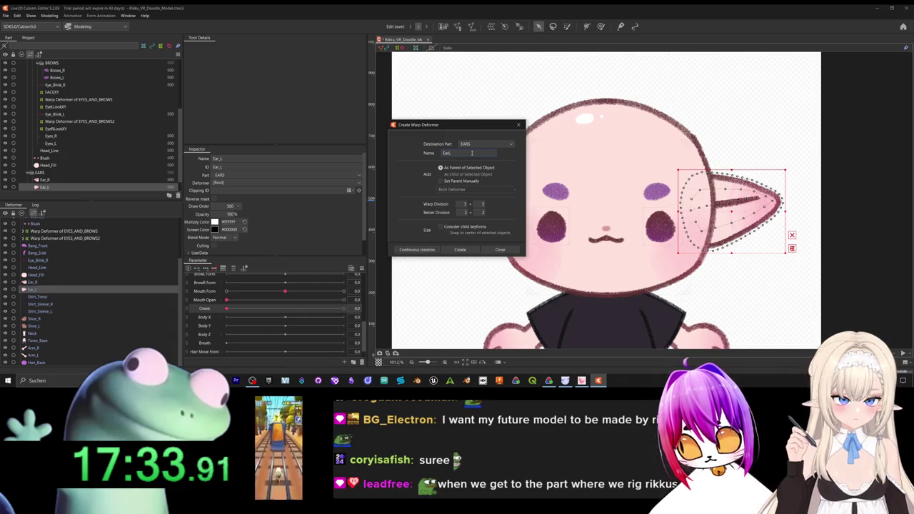
pyautogui.write('XY')
pyautogui.click(472, 255)
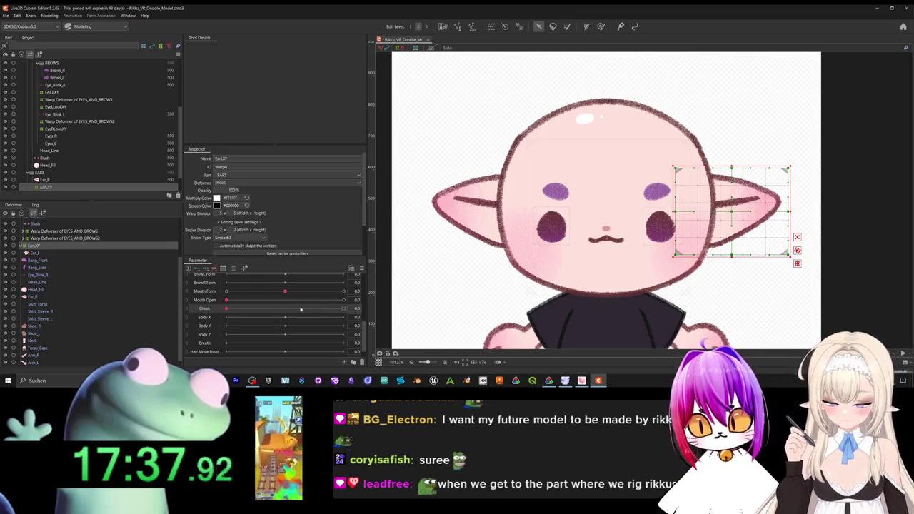
pyautogui.scroll(5, 307, 312)
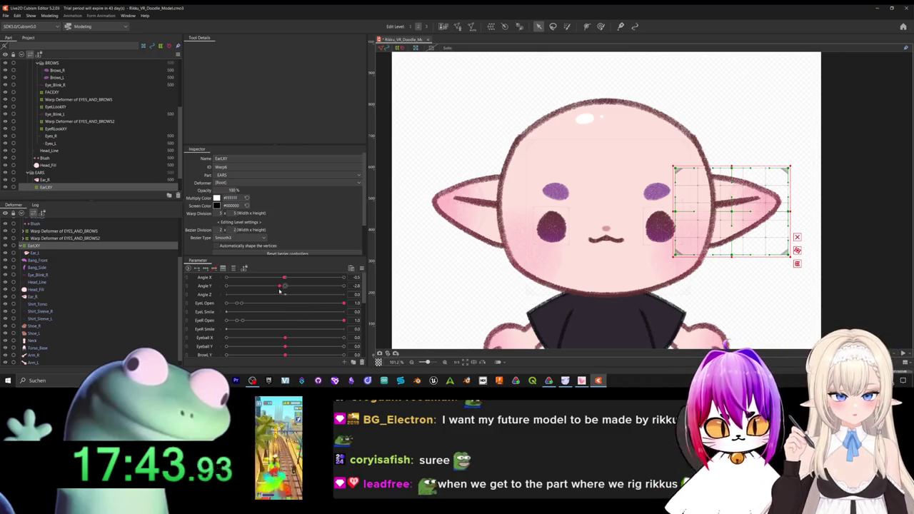
# Turn the head to Angle X -30 and shift the EarLXY ear warp left to match.
pyautogui.moveTo(279, 291); pyautogui.dragTo(285, 293)
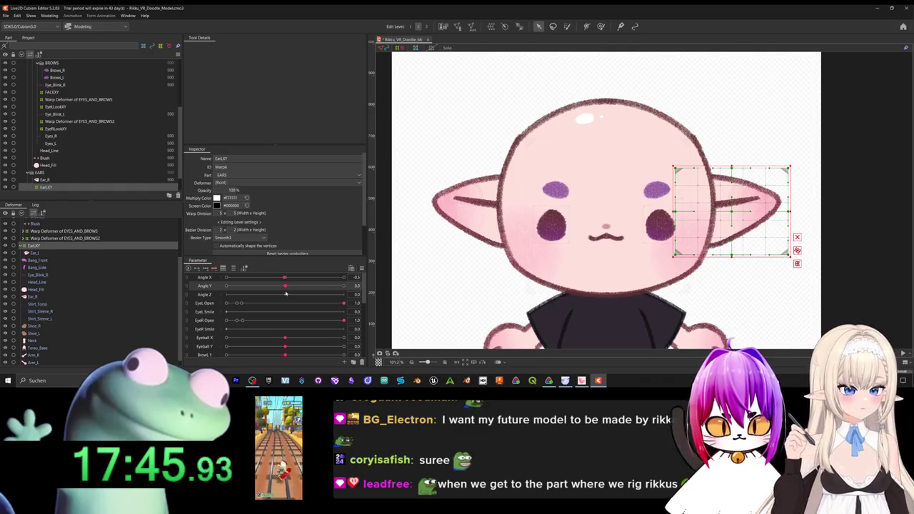
pyautogui.moveTo(284, 281); pyautogui.dragTo(287, 282)
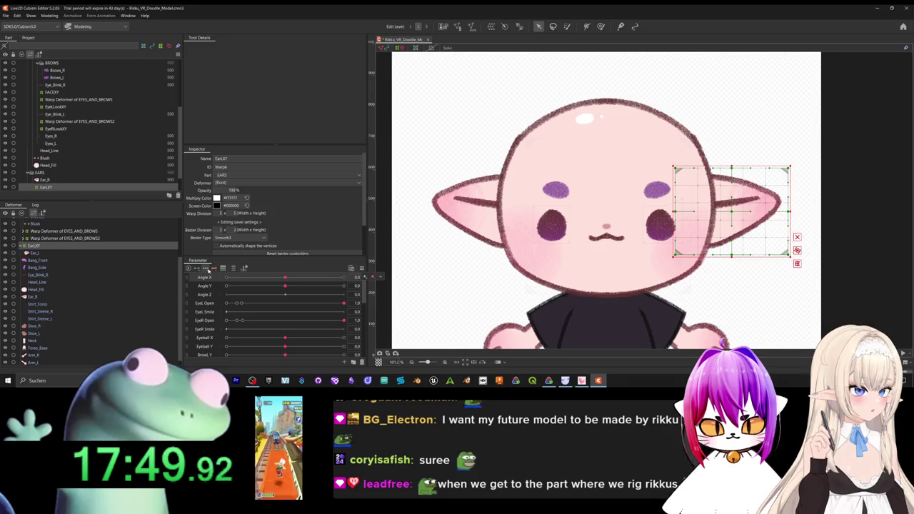
pyautogui.click(286, 285)
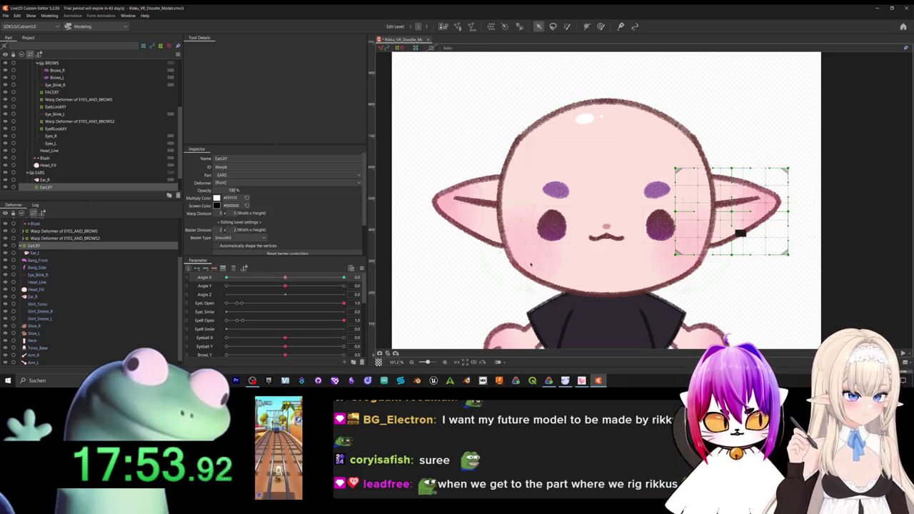
pyautogui.moveTo(285, 277); pyautogui.dragTo(226, 277)
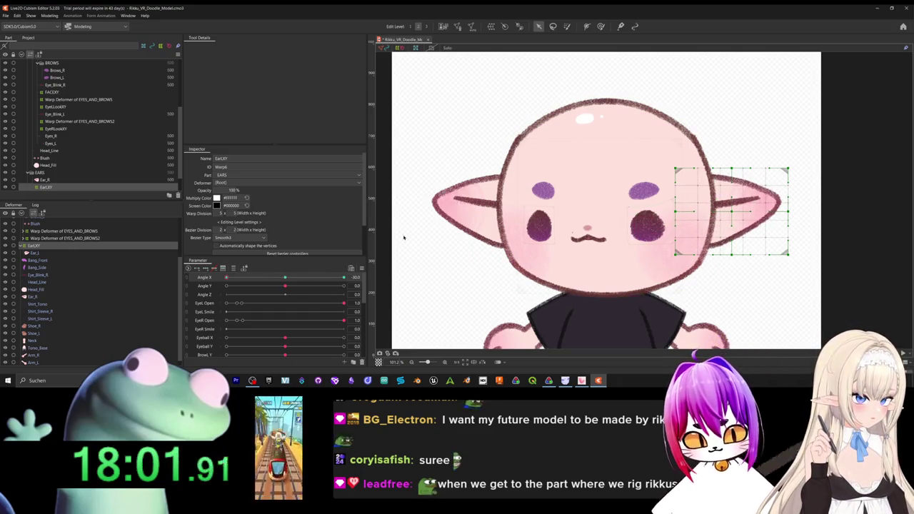
pyautogui.click(43, 245)
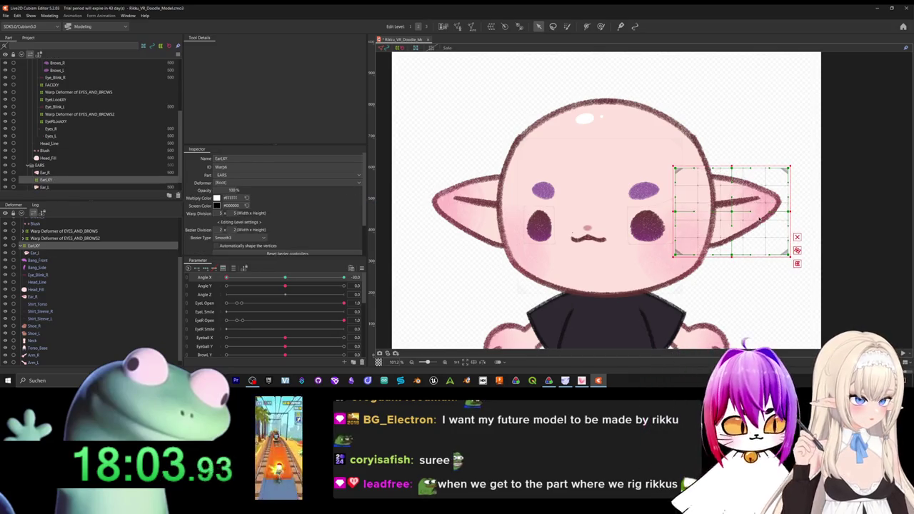
pyautogui.moveTo(698, 223); pyautogui.dragTo(688, 224)
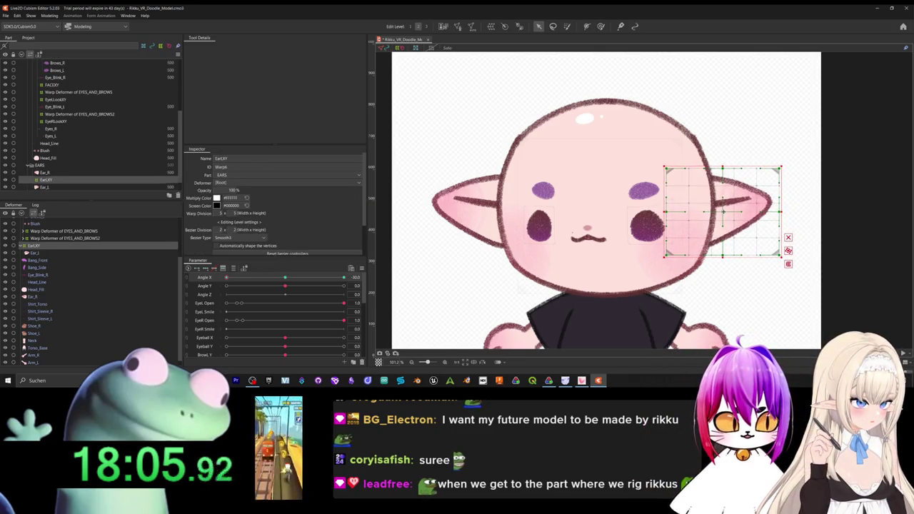
# Shift the ear warp slightly right for the opposite turn and sweep Angle X to preview.
pyautogui.moveTo(234, 279); pyautogui.dragTo(344, 278)
pyautogui.moveTo(730, 212); pyautogui.dragTo(736, 212)
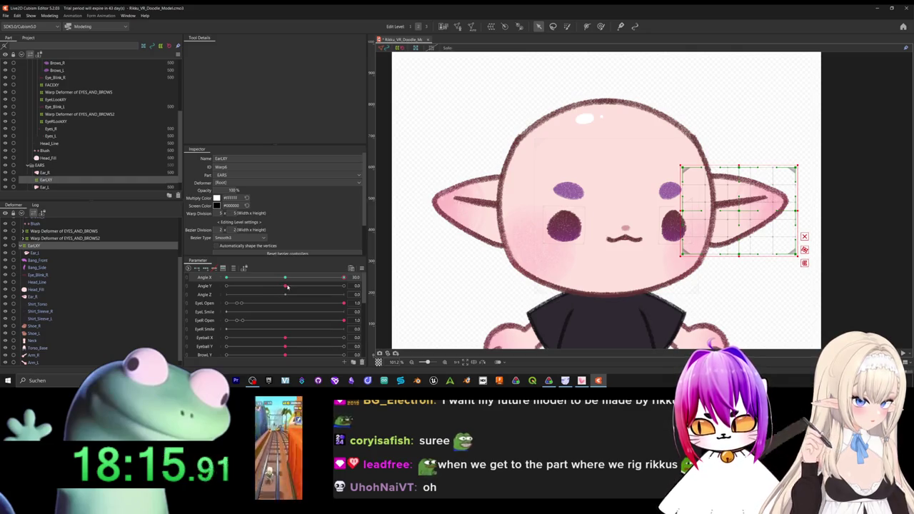
pyautogui.moveTo(306, 281)
pyautogui.mouseDown()
pyautogui.moveTo(179, 279)
pyautogui.moveTo(231, 277)
pyautogui.moveTo(207, 272)
pyautogui.moveTo(285, 286)
pyautogui.mouseUp()
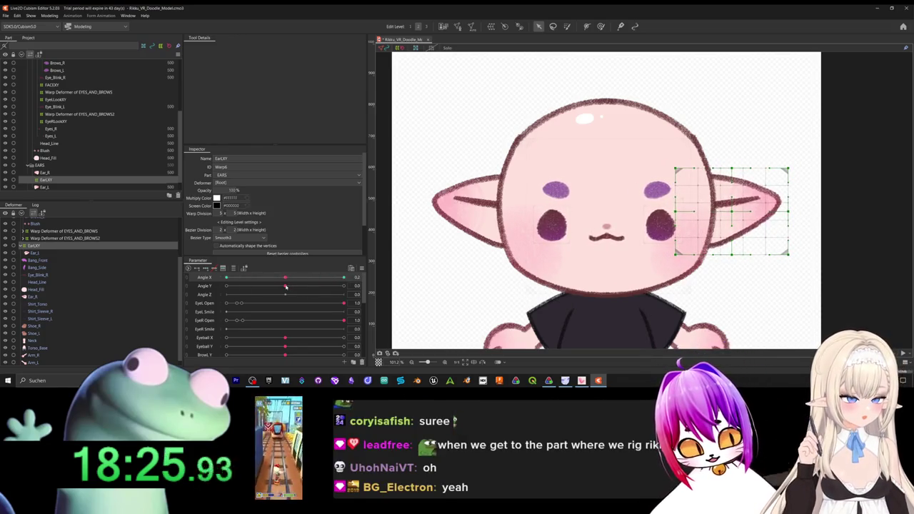
pyautogui.moveTo(285, 286); pyautogui.dragTo(284, 287)
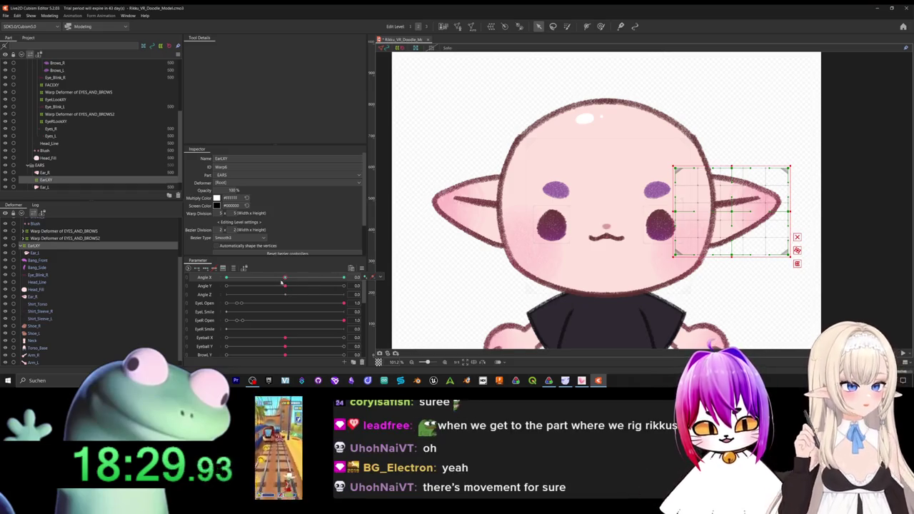
pyautogui.click(284, 286)
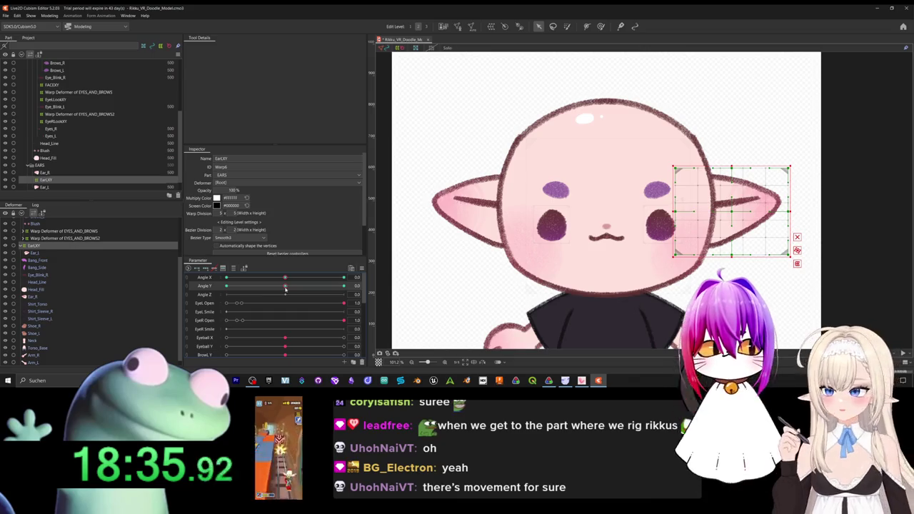
# Key EarLXY on Angle Y, raising the ear at 30 and lowering it at -30.
pyautogui.moveTo(284, 289); pyautogui.dragTo(462, 299)
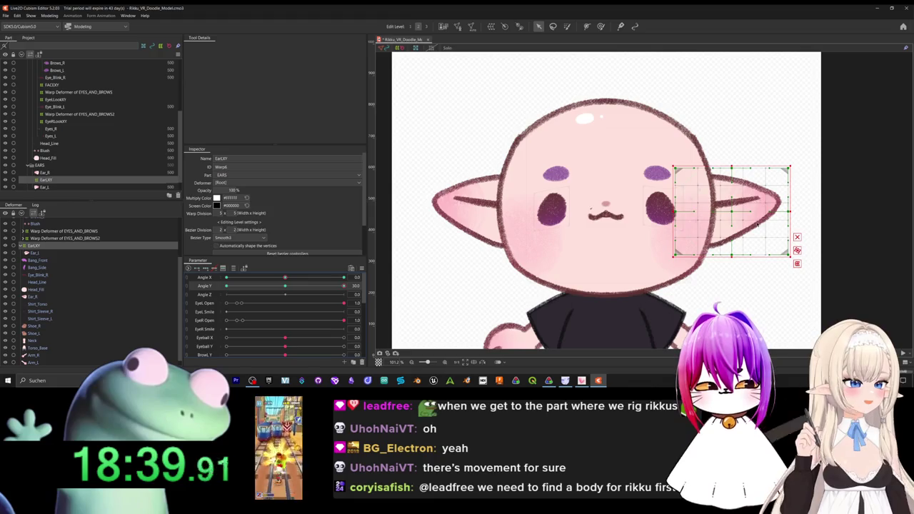
pyautogui.moveTo(733, 212); pyautogui.dragTo(734, 201)
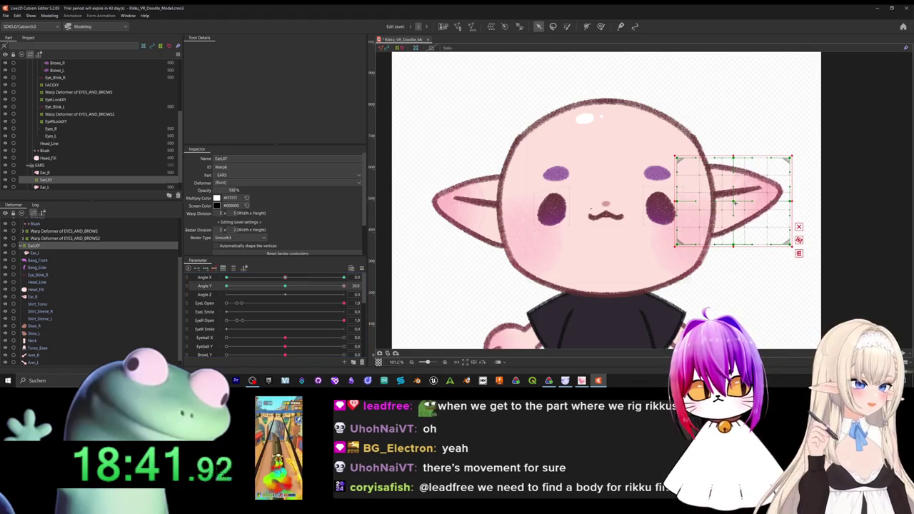
pyautogui.moveTo(336, 286); pyautogui.dragTo(221, 286)
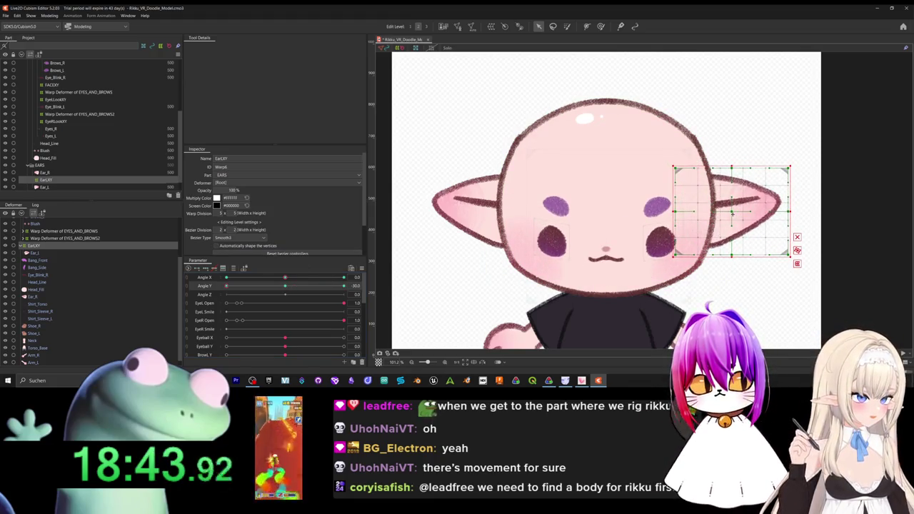
pyautogui.moveTo(732, 212); pyautogui.dragTo(732, 219)
pyautogui.moveTo(227, 285)
pyautogui.mouseDown()
pyautogui.moveTo(349, 282)
pyautogui.moveTo(286, 294)
pyautogui.mouseUp()
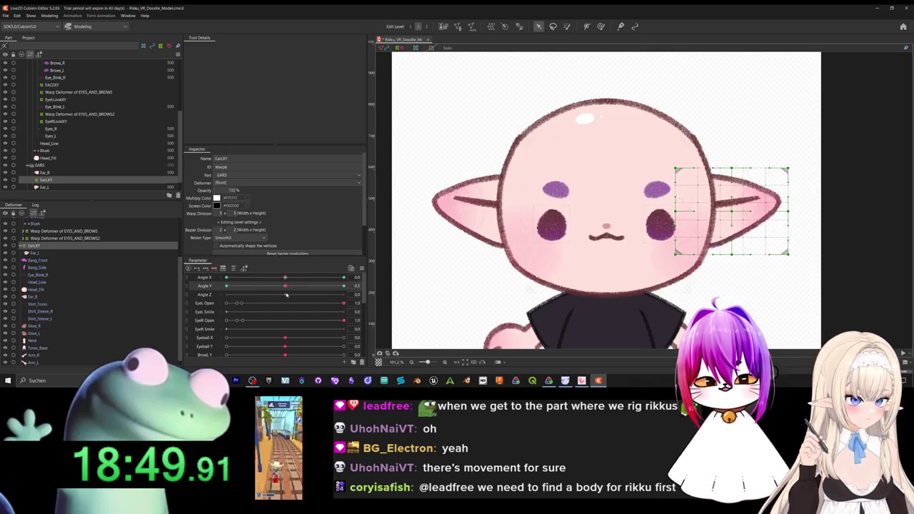
pyautogui.hotkey('ctrl', 'a')
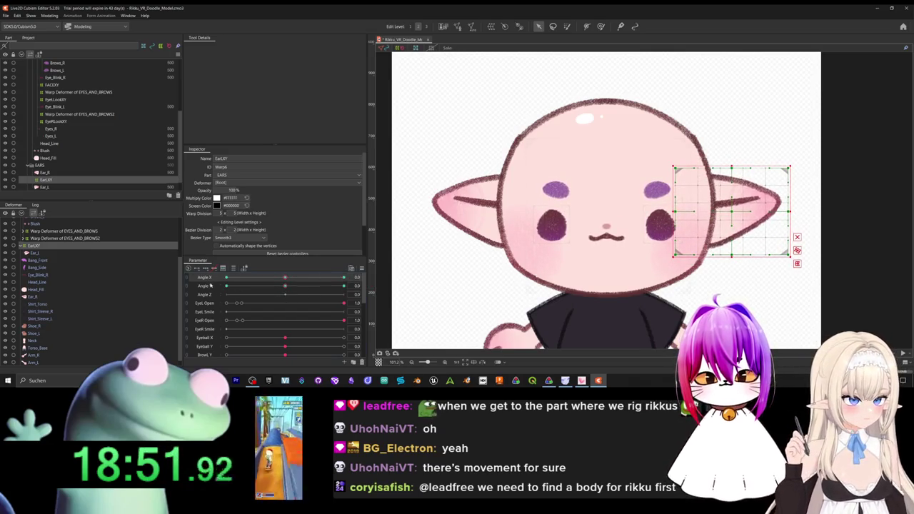
# Synthesize Angle X/Angle Y corner keyforms on EarLXY and test the tilted head poses.
pyautogui.rightClick(210, 285)
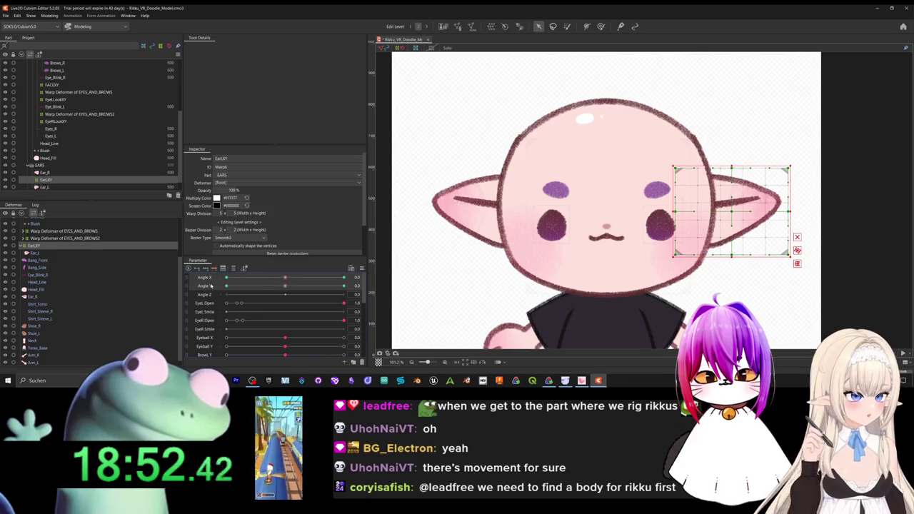
pyautogui.click(361, 269)
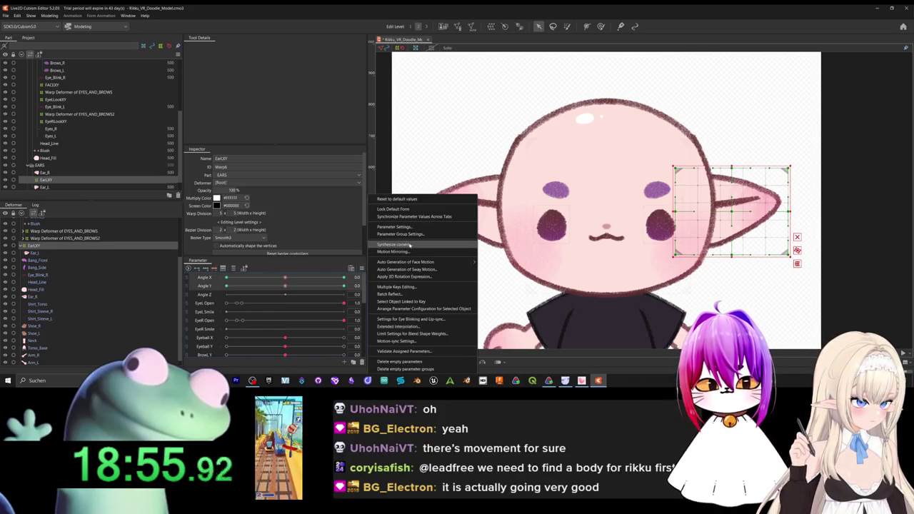
pyautogui.click(409, 245)
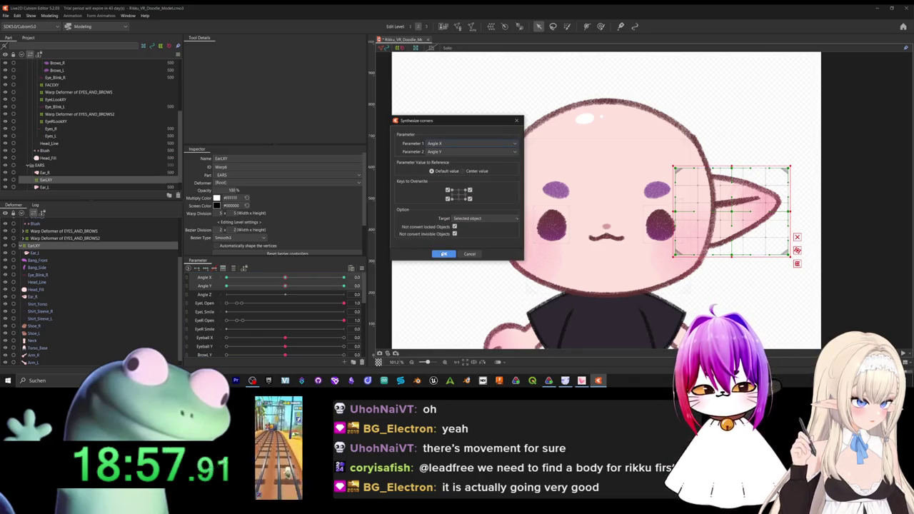
pyautogui.click(444, 254)
pyautogui.moveTo(285, 288)
pyautogui.mouseDown()
pyautogui.moveTo(269, 319)
pyautogui.moveTo(451, 264)
pyautogui.mouseUp()
pyautogui.moveTo(343, 278)
pyautogui.mouseDown()
pyautogui.moveTo(338, 291)
pyautogui.moveTo(226, 287)
pyautogui.mouseUp()
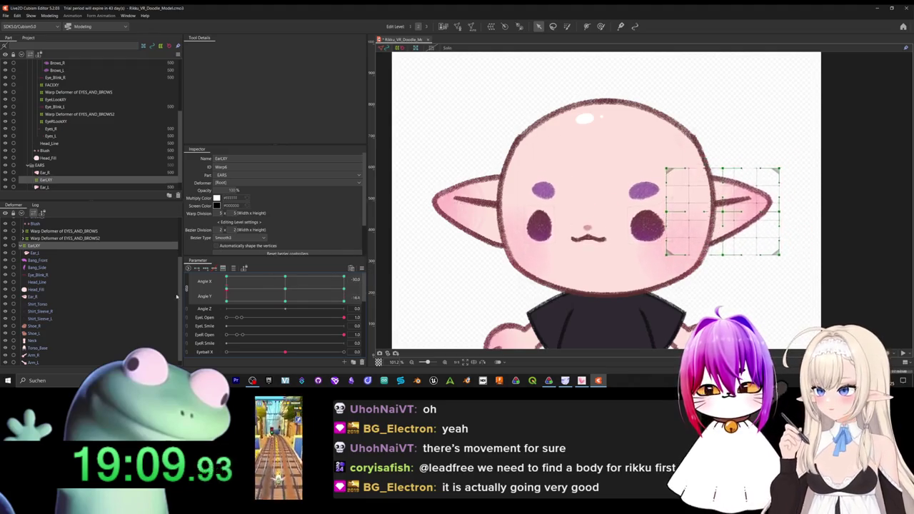
# Check the ear at right, down-left, down-right and down head poses, then split Angle X/Y into separate sliders.
pyautogui.moveTo(226, 287)
pyautogui.mouseDown()
pyautogui.moveTo(343, 297)
pyautogui.moveTo(270, 275)
pyautogui.mouseUp()
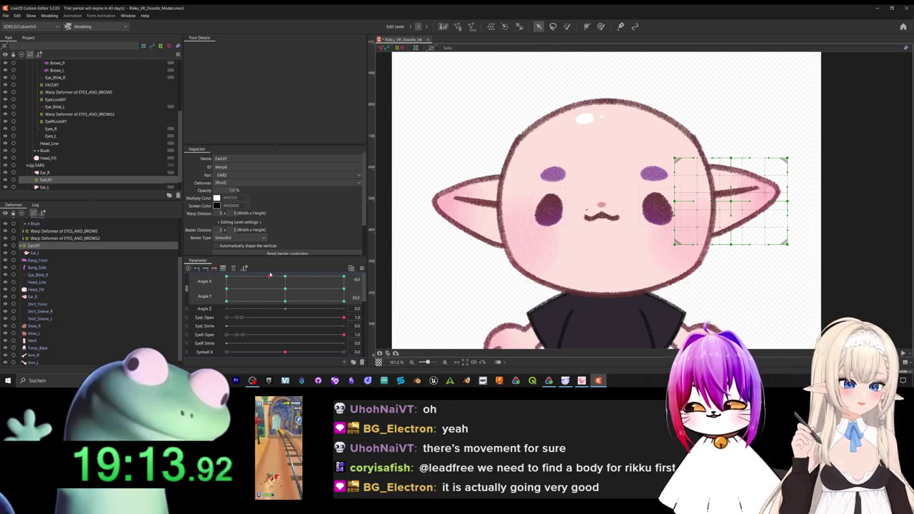
pyautogui.moveTo(269, 275)
pyautogui.mouseDown()
pyautogui.moveTo(255, 300)
pyautogui.moveTo(295, 303)
pyautogui.moveTo(300, 292)
pyautogui.moveTo(260, 291)
pyautogui.moveTo(300, 289)
pyautogui.moveTo(291, 290)
pyautogui.moveTo(290, 276)
pyautogui.moveTo(296, 288)
pyautogui.moveTo(308, 281)
pyautogui.moveTo(283, 287)
pyautogui.mouseUp()
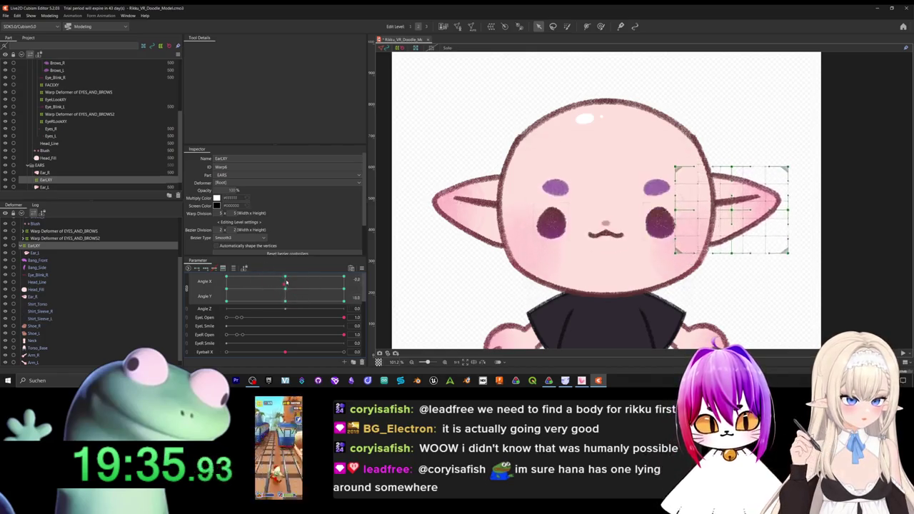
pyautogui.moveTo(284, 287)
pyautogui.mouseDown()
pyautogui.moveTo(312, 302)
pyautogui.moveTo(280, 290)
pyautogui.moveTo(288, 275)
pyautogui.mouseUp()
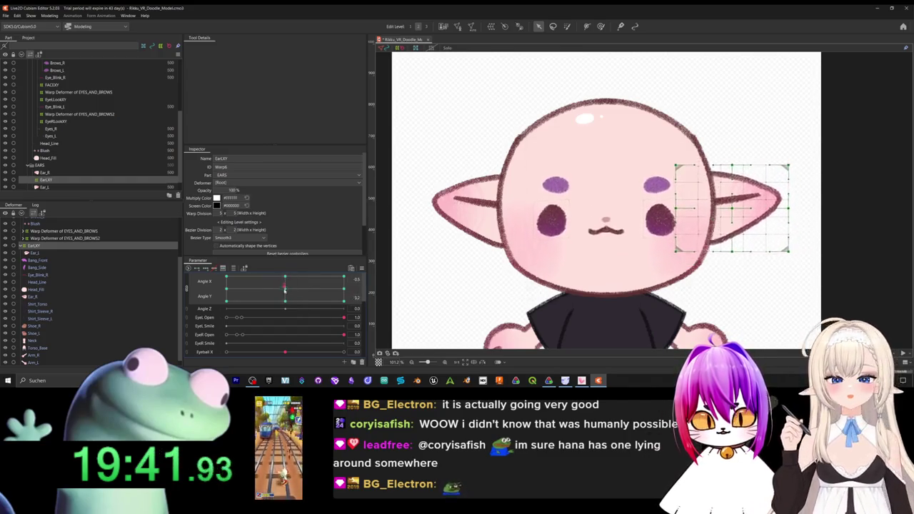
pyautogui.moveTo(289, 277); pyautogui.dragTo(285, 289)
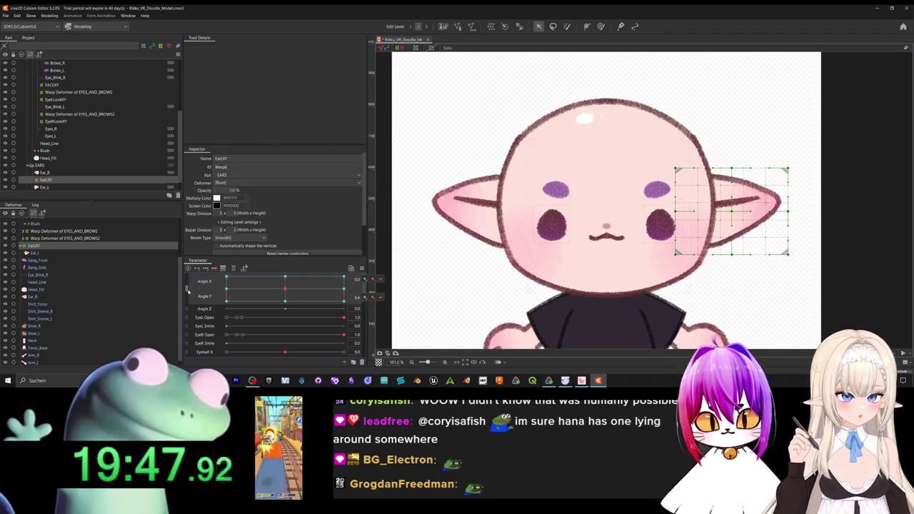
pyautogui.click(187, 289)
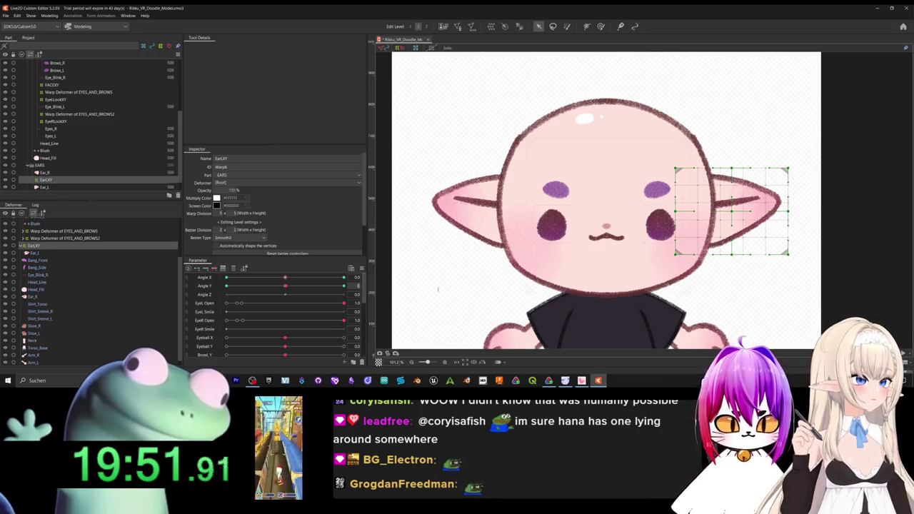
pyautogui.hotkey('ctrl', 'a')
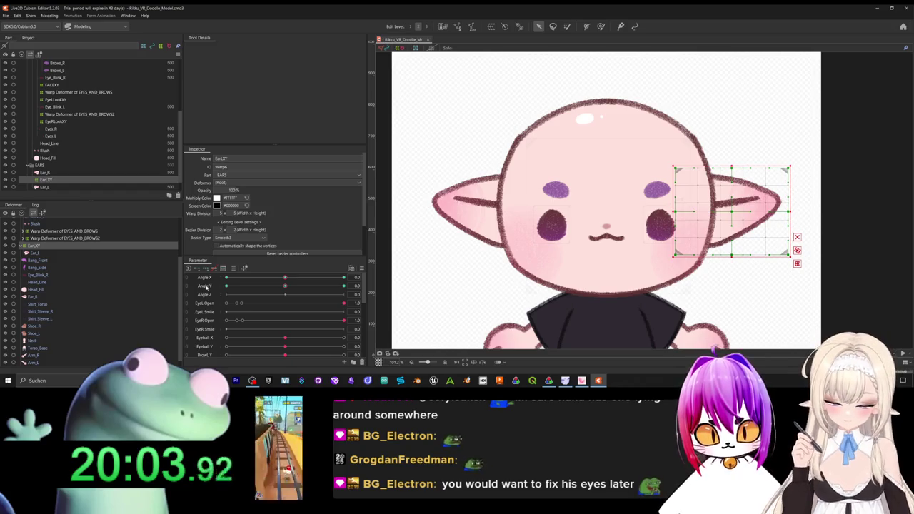
pyautogui.rightClick(204, 277)
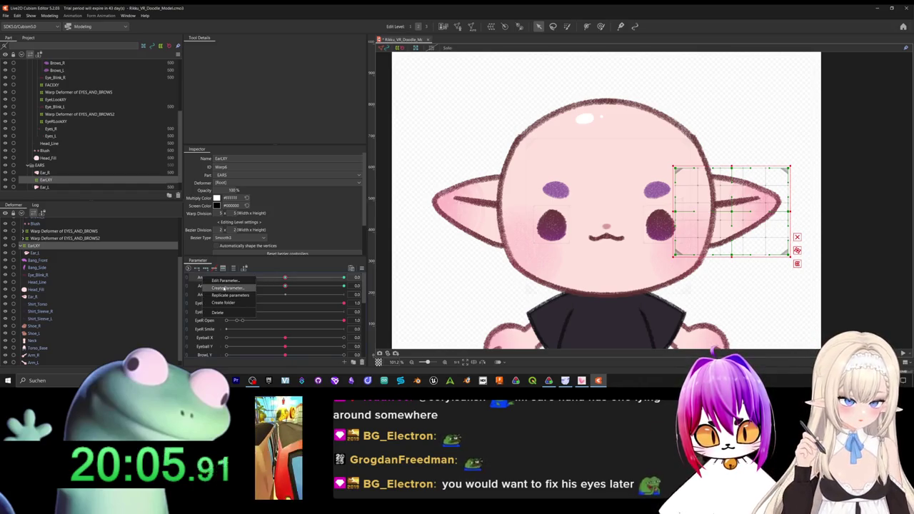
# Create a new parameter named EarBrowL with ID ParamEarBrowL.
pyautogui.click(221, 284)
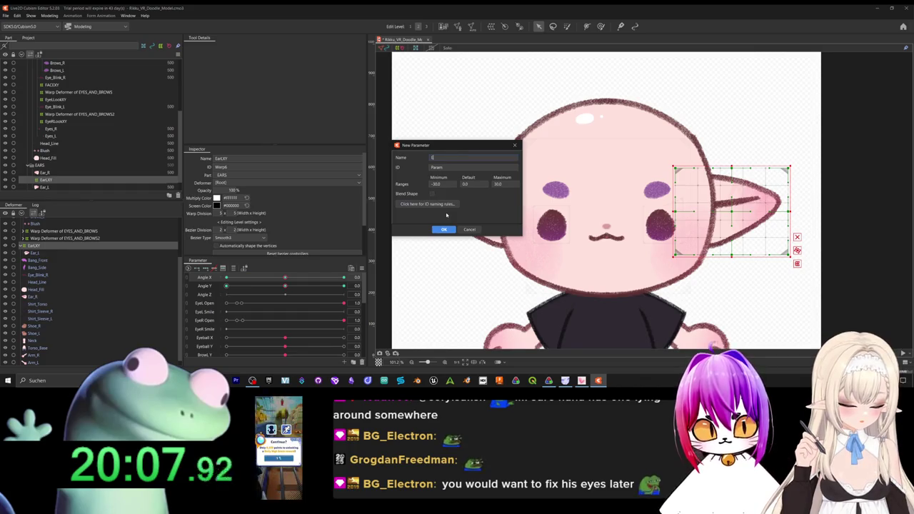
pyautogui.write('Ear')
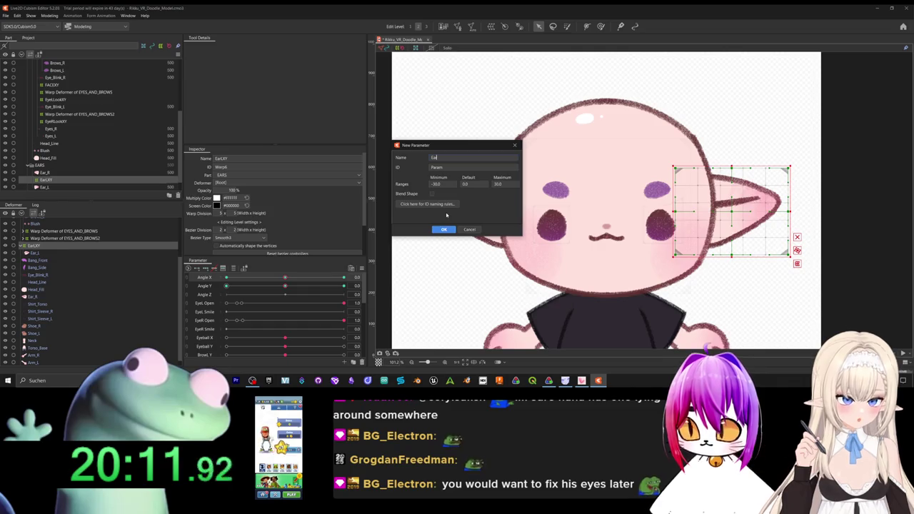
pyautogui.write('Rotat')
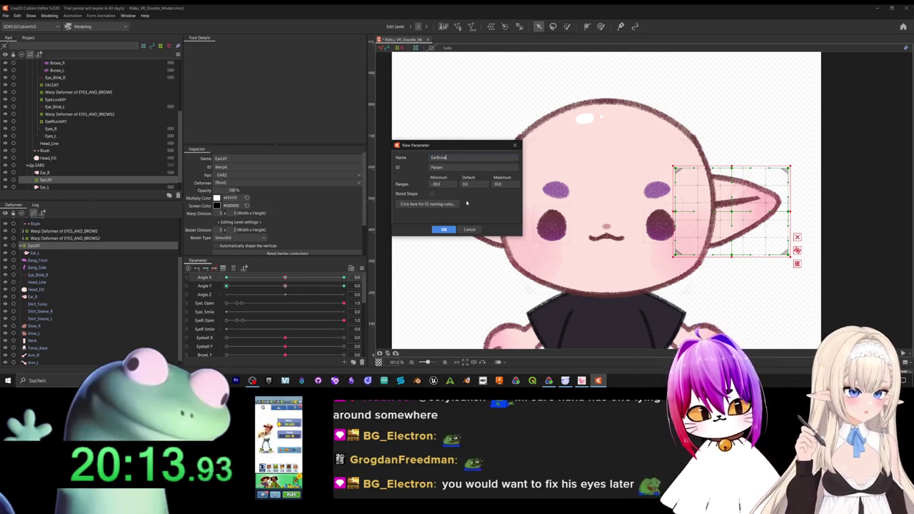
pyautogui.write('L')
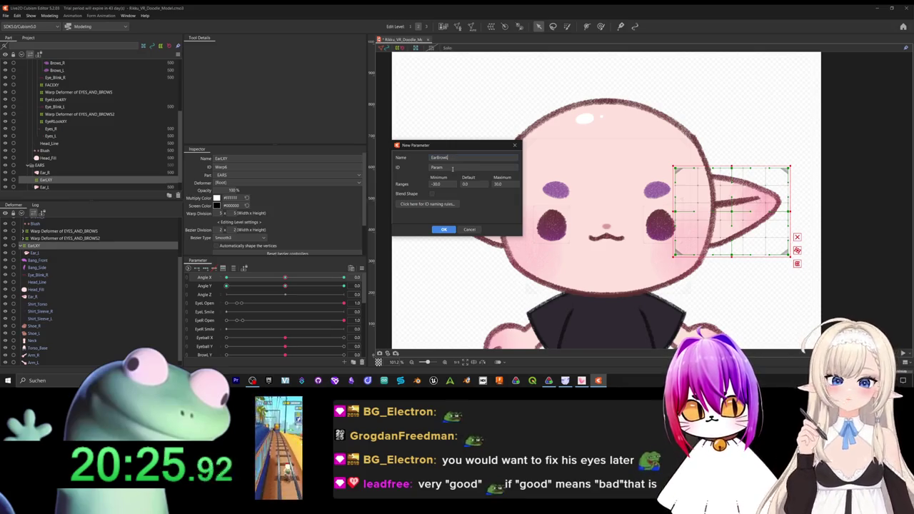
pyautogui.doubleClick(453, 168)
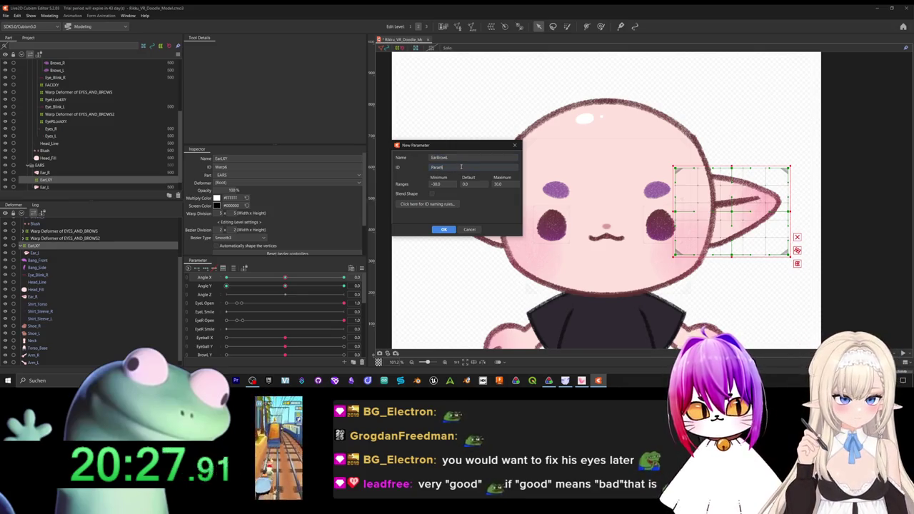
pyautogui.write('EarBrowL')
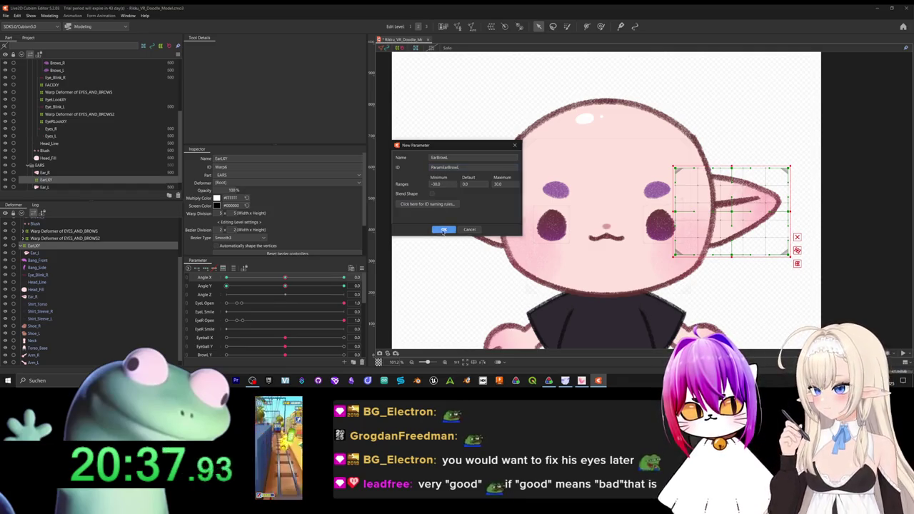
pyautogui.click(443, 229)
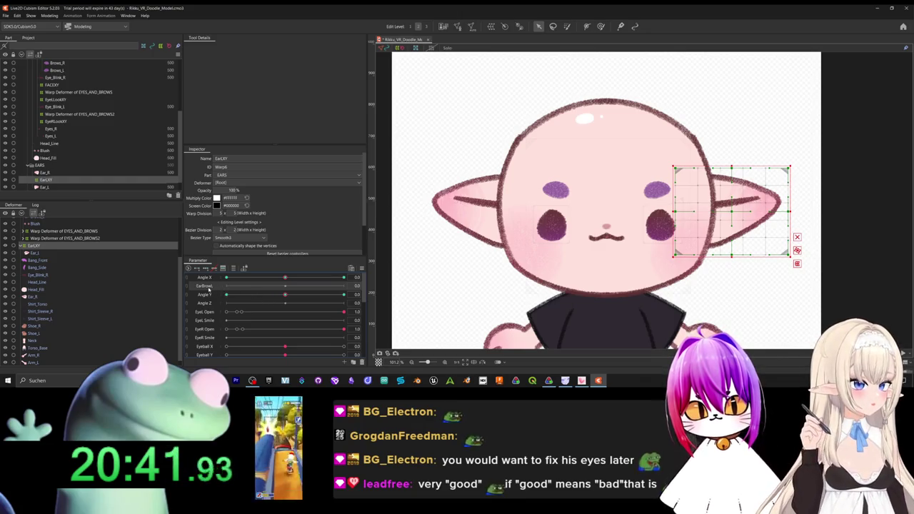
# Move EarBrowL just below Angle Z and begin a rotation deformer for the Ear_L mesh.
pyautogui.moveTo(208, 288); pyautogui.dragTo(208, 301)
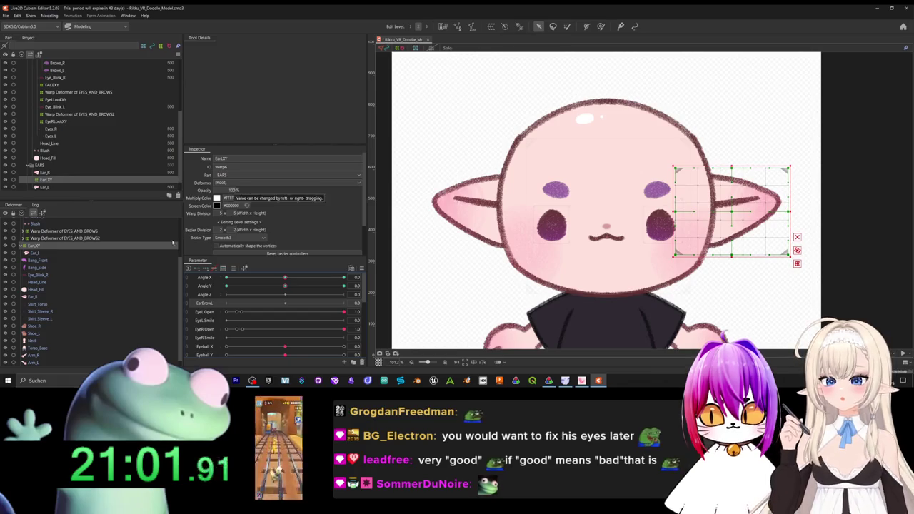
pyautogui.click(120, 253)
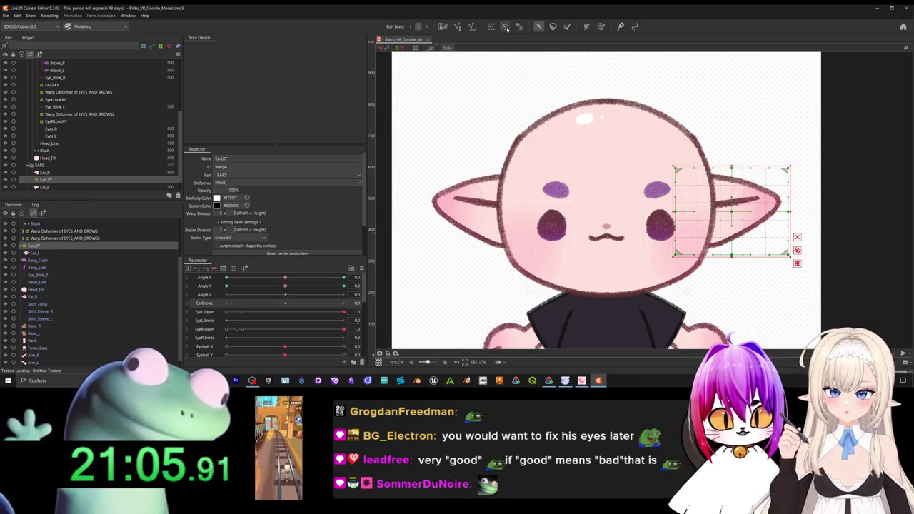
pyautogui.click(505, 27)
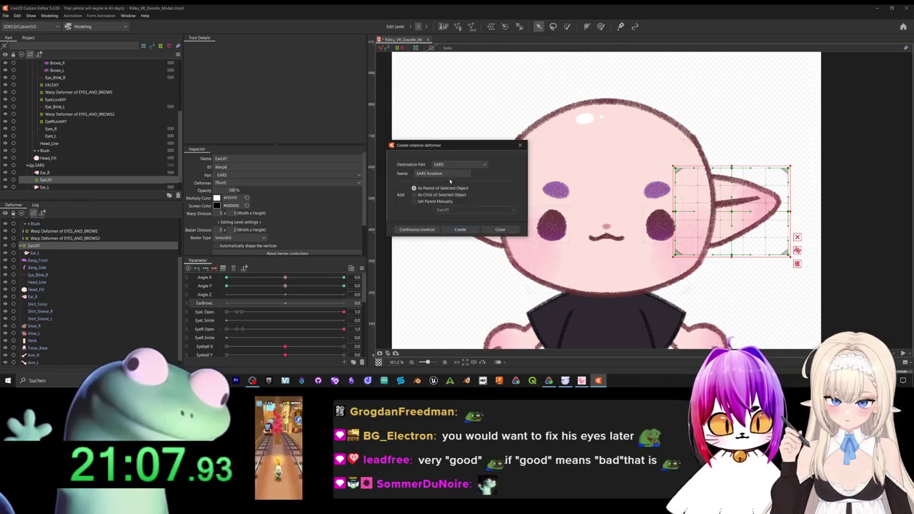
# Name the new rotation deformer EarLBrow and create it as the parent of EarLXY.
pyautogui.moveTo(447, 173); pyautogui.dragTo(385, 169)
pyautogui.write('Ea')
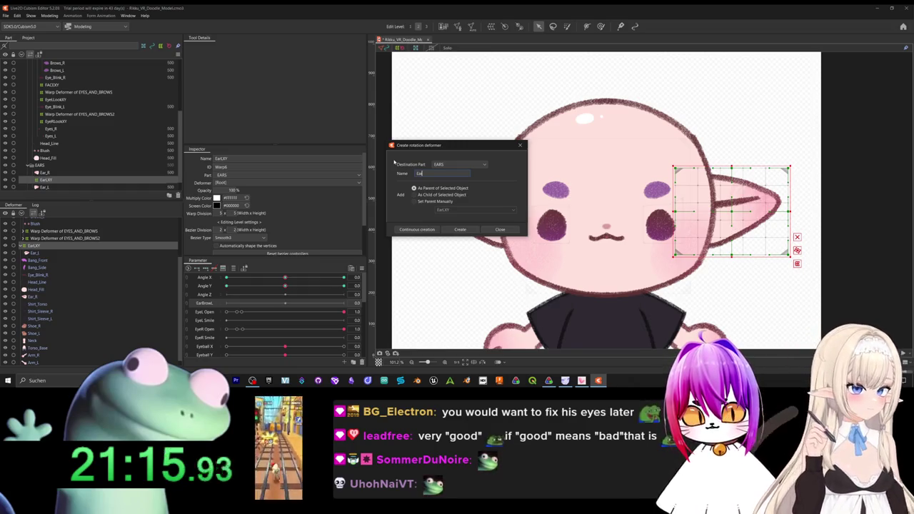
pyautogui.write('row')
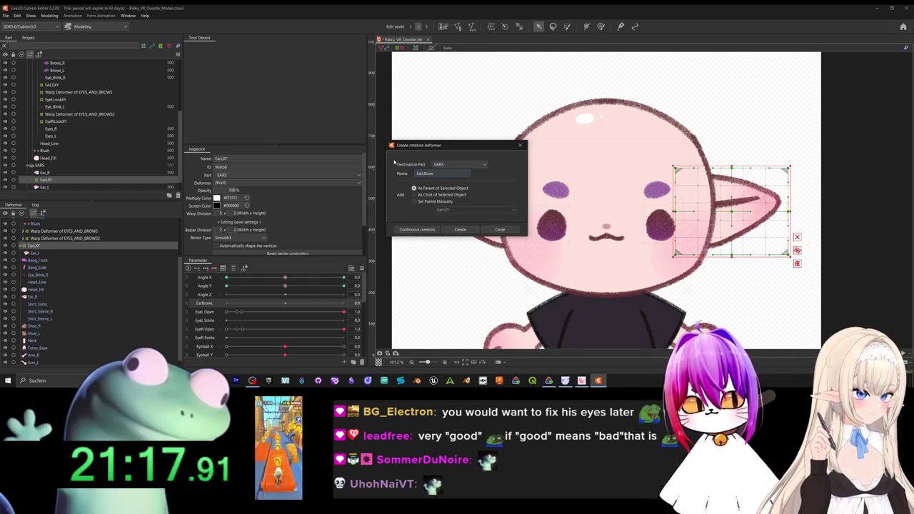
pyautogui.click(461, 230)
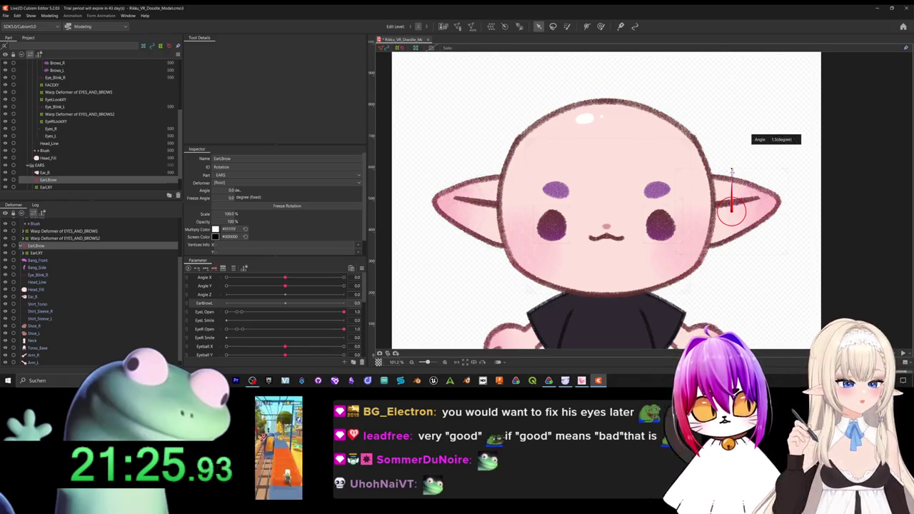
# Move the EarLBrow pivot down to the ear's base and test-rotate the ear.
pyautogui.moveTo(731, 171); pyautogui.dragTo(733, 172)
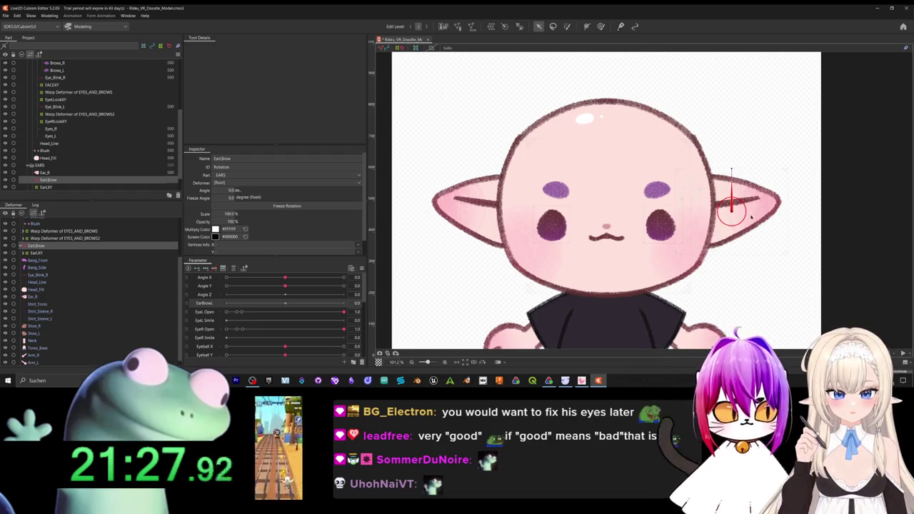
pyautogui.moveTo(731, 213); pyautogui.dragTo(707, 247)
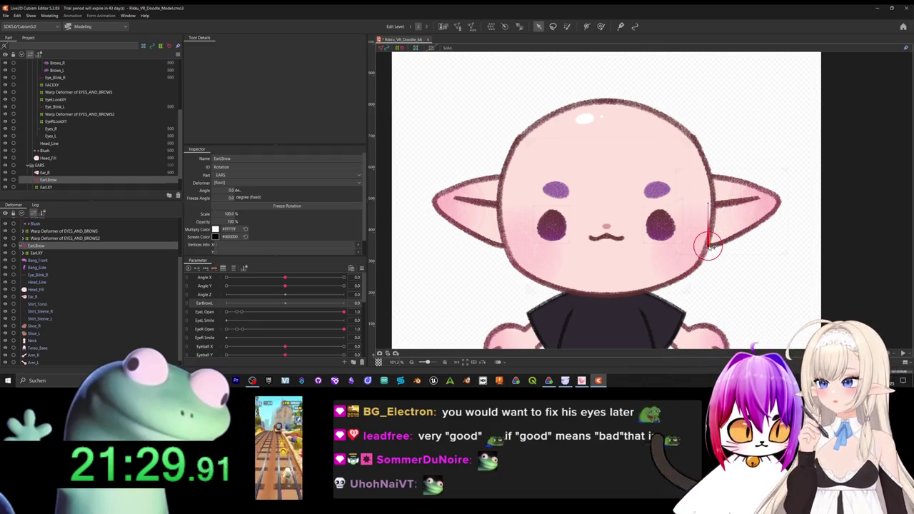
pyautogui.moveTo(708, 203)
pyautogui.mouseDown()
pyautogui.moveTo(795, 198)
pyautogui.moveTo(780, 203)
pyautogui.mouseUp()
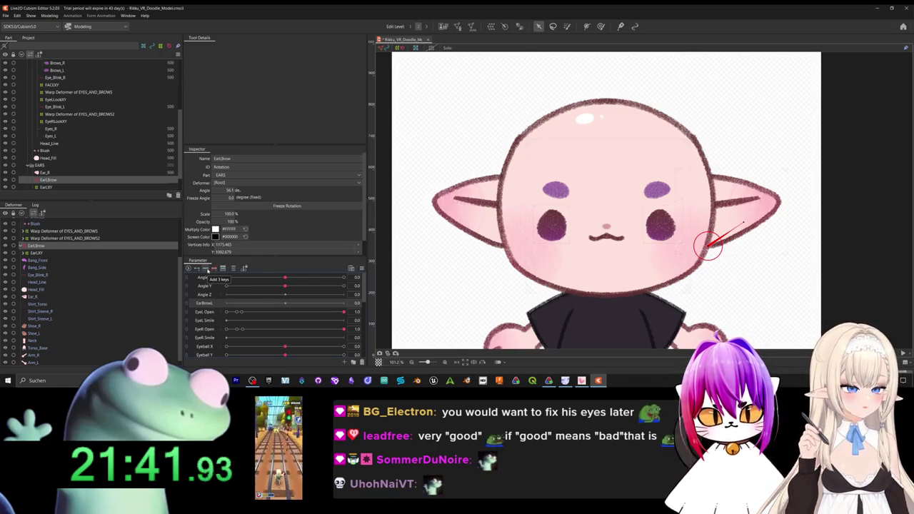
# Add three keys to EarBrowL and rotate the ear upward, undoing the overshoot.
pyautogui.click(207, 270)
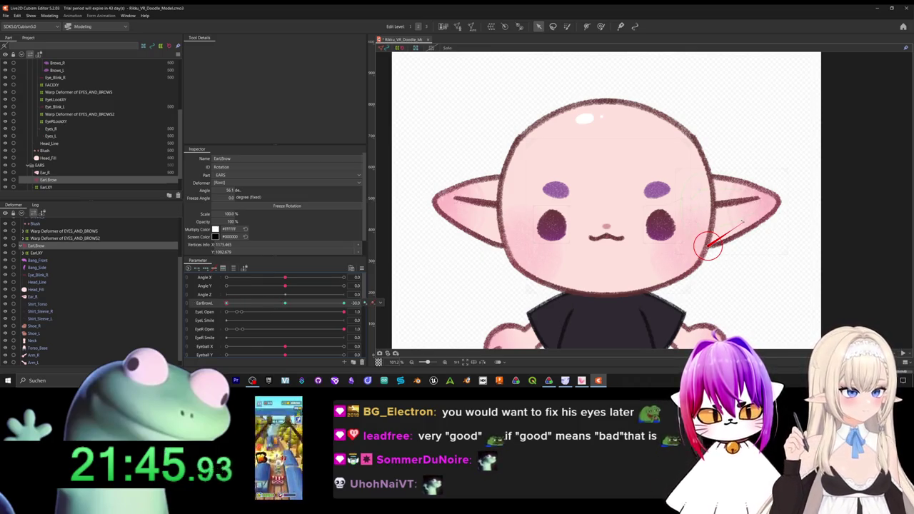
pyautogui.moveTo(743, 222); pyautogui.dragTo(748, 231)
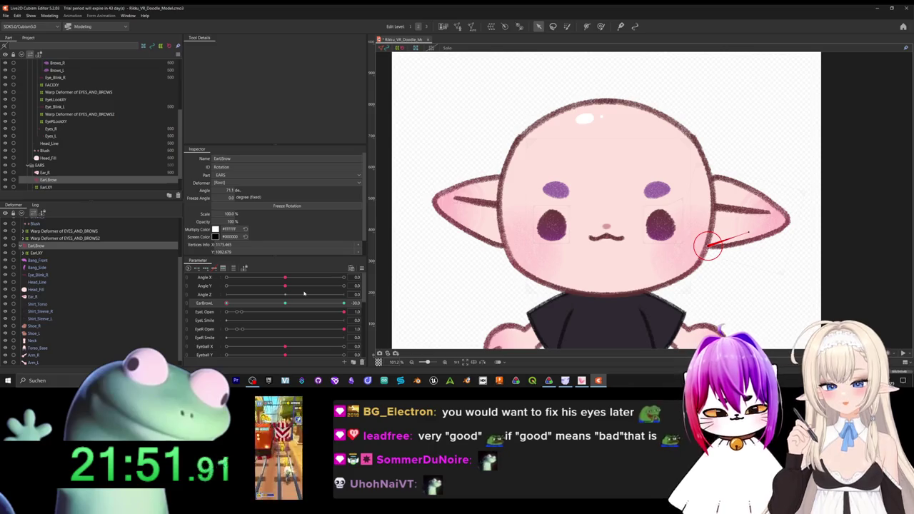
pyautogui.hotkey('ctrl', 'z')
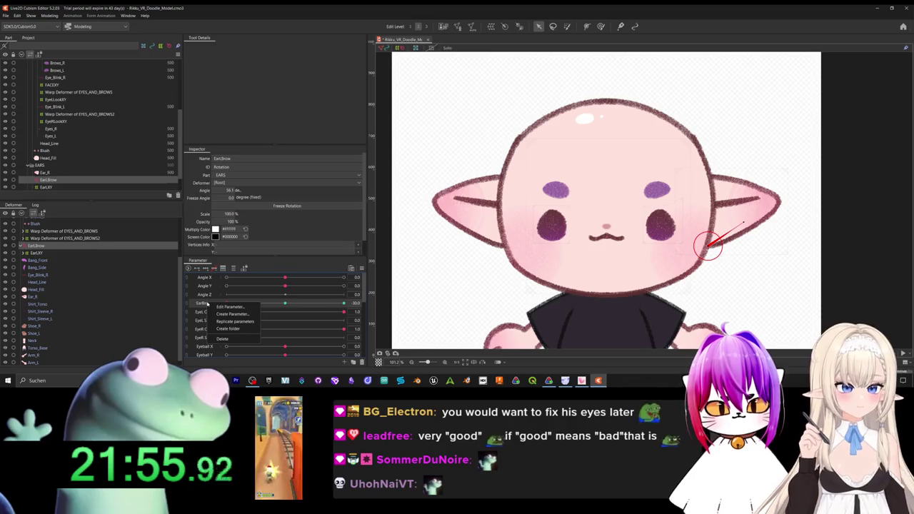
# Set the EarBrowL parameter range to minimum -1 and maximum 1.
pyautogui.click(207, 300)
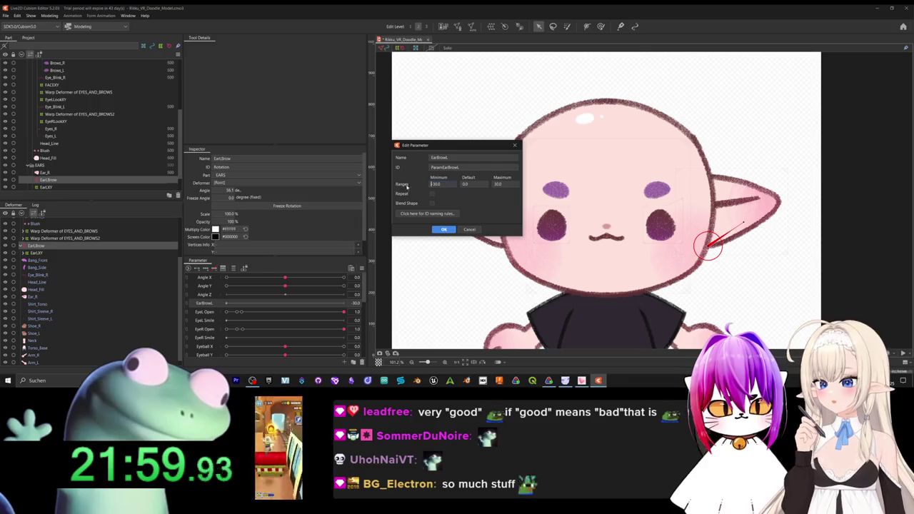
pyautogui.doubleClick(437, 184)
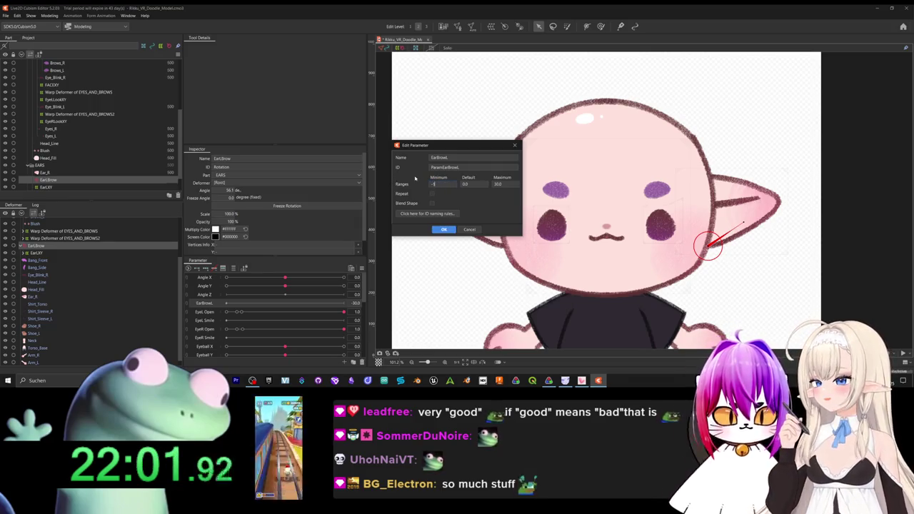
pyautogui.doubleClick(513, 185)
pyautogui.write('1')
pyautogui.click(444, 230)
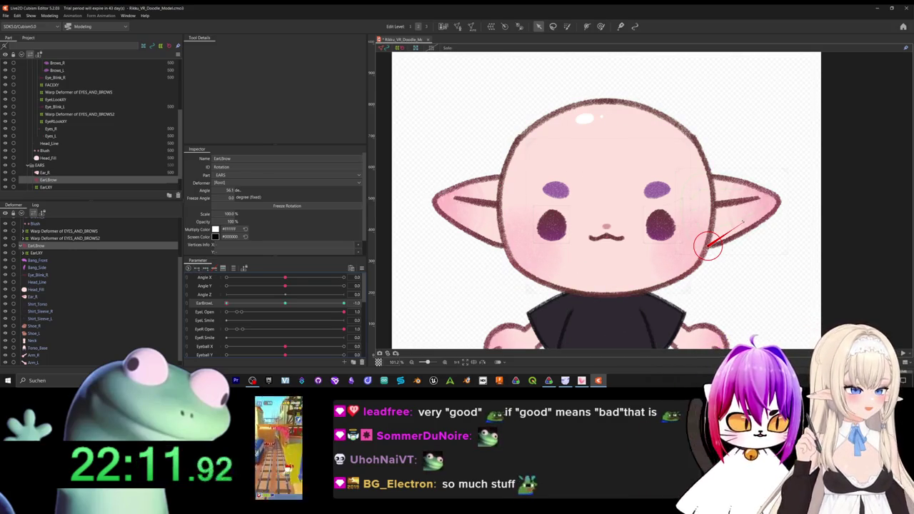
# Rotate the ear slightly upward at EarBrowL's minimum key and adjust its pose.
pyautogui.moveTo(288, 305); pyautogui.dragTo(226, 303)
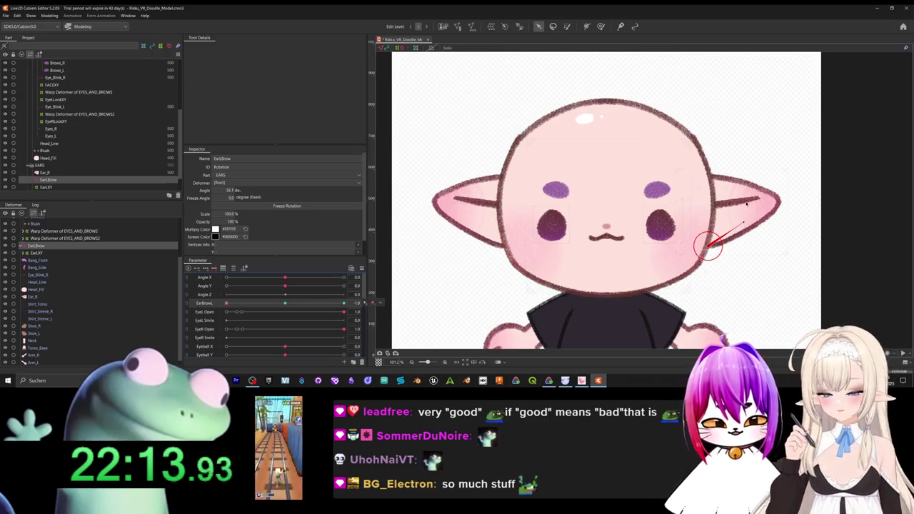
pyautogui.moveTo(744, 223); pyautogui.dragTo(748, 232)
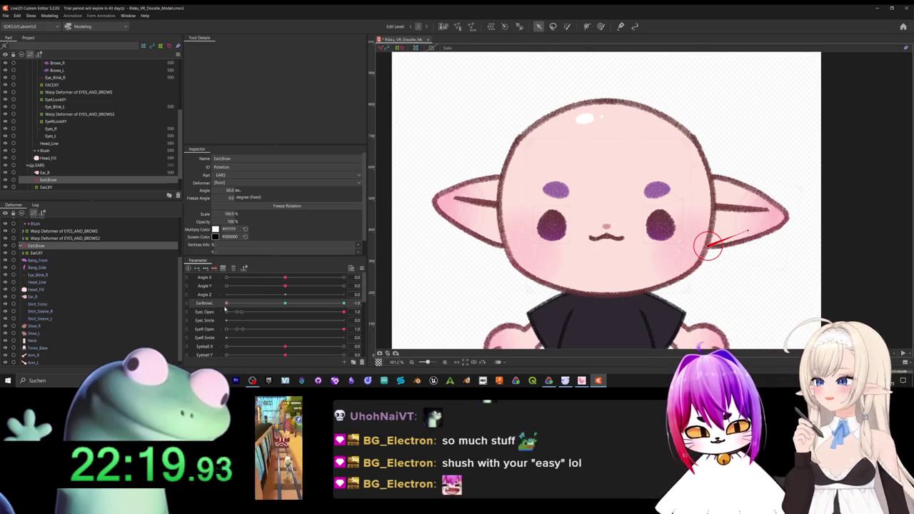
pyautogui.moveTo(225, 303)
pyautogui.mouseDown()
pyautogui.moveTo(285, 304)
pyautogui.moveTo(192, 305)
pyautogui.mouseUp()
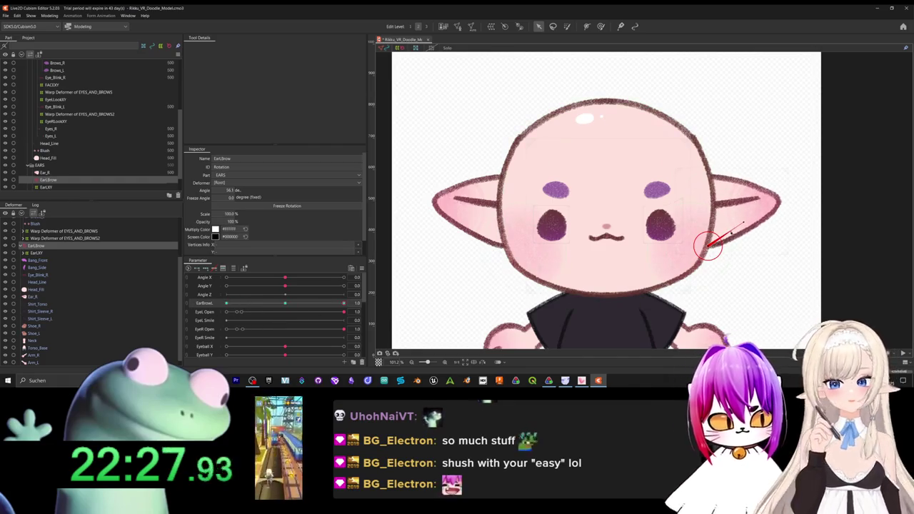
pyautogui.moveTo(728, 234); pyautogui.dragTo(735, 216)
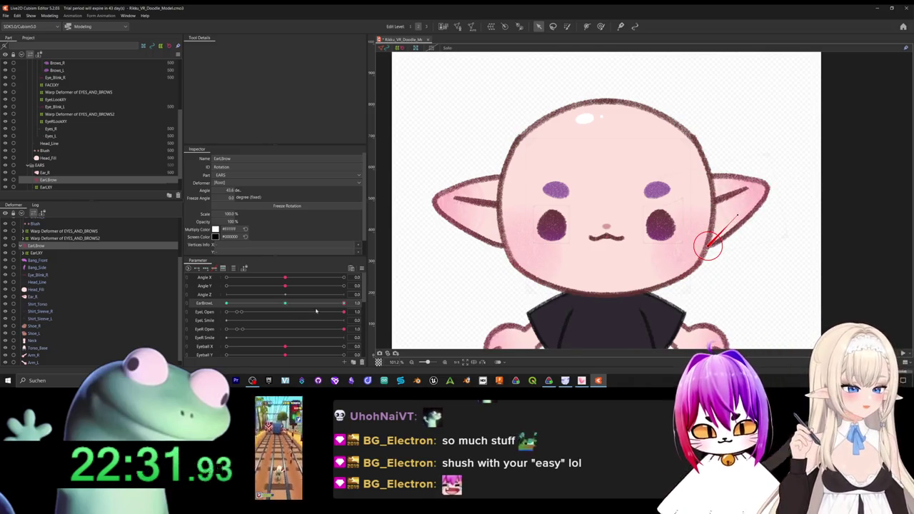
# Scrub EarBrowL between 1.0 and its minimum to preview the ear's motion.
pyautogui.moveTo(242, 303); pyautogui.dragTo(343, 302)
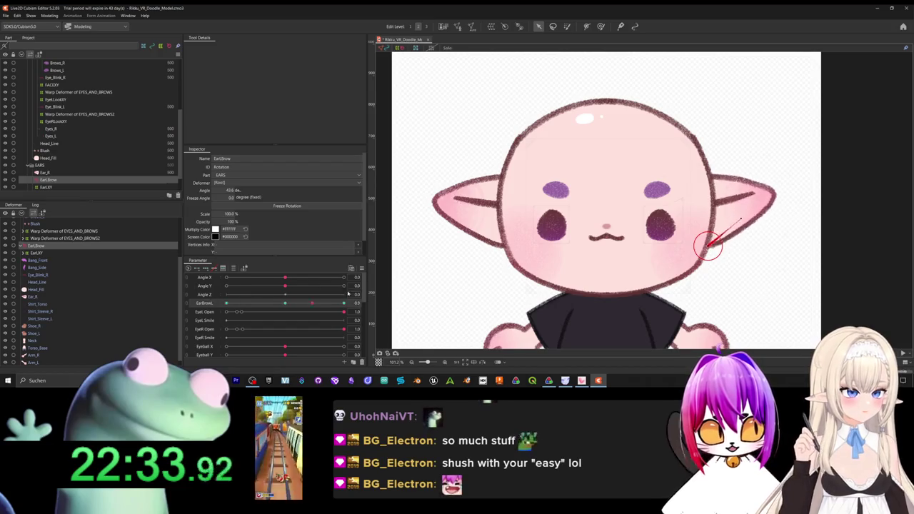
pyautogui.click(327, 301)
pyautogui.click(301, 304)
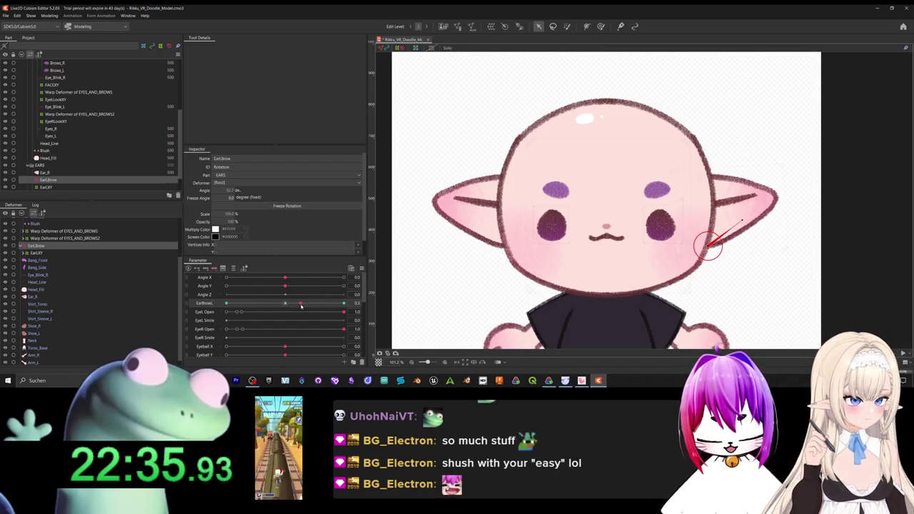
pyautogui.moveTo(301, 304); pyautogui.dragTo(343, 303)
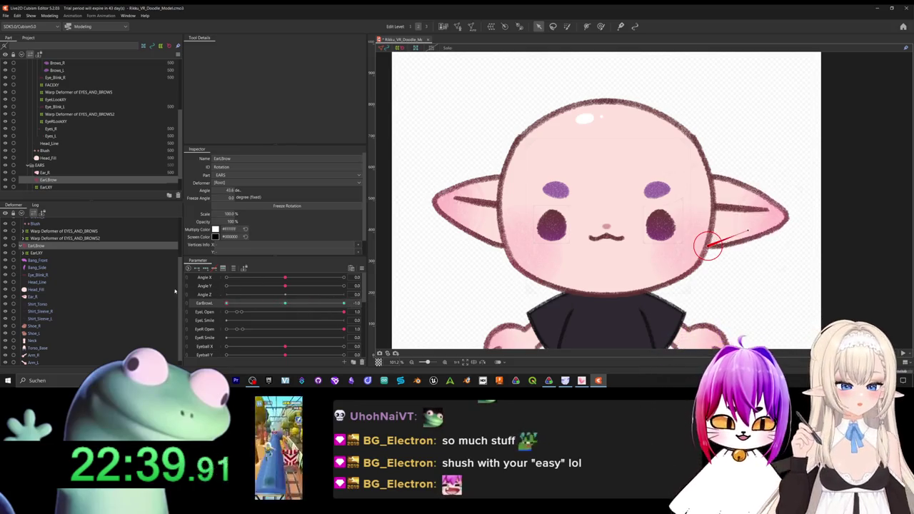
pyautogui.click(291, 304)
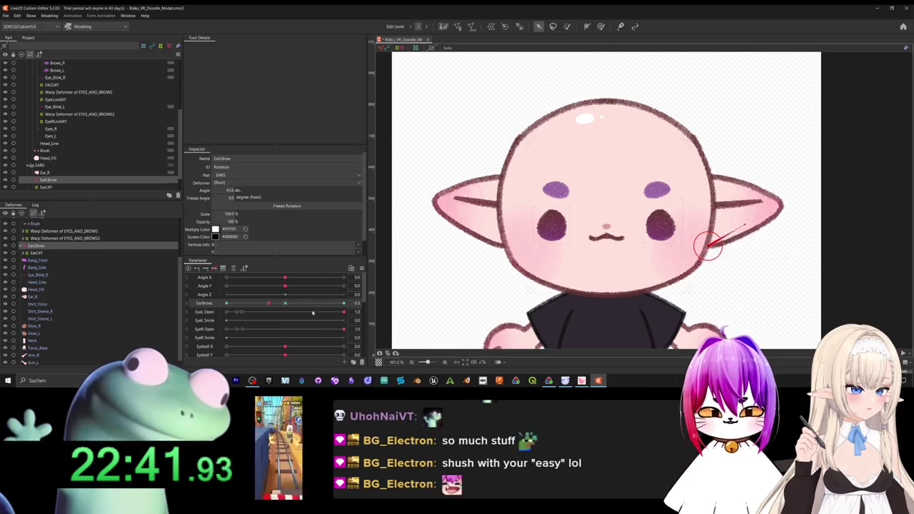
pyautogui.moveTo(291, 304)
pyautogui.mouseDown()
pyautogui.moveTo(228, 304)
pyautogui.moveTo(286, 303)
pyautogui.mouseUp()
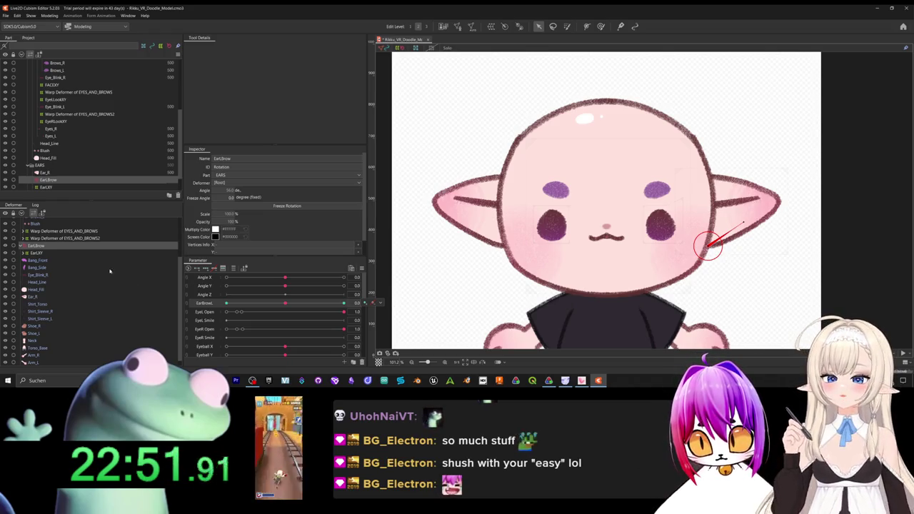
# Select EarLXY and EarLBrow and wrap them in a new position-adjusting parent rotation deformer.
pyautogui.click(43, 253)
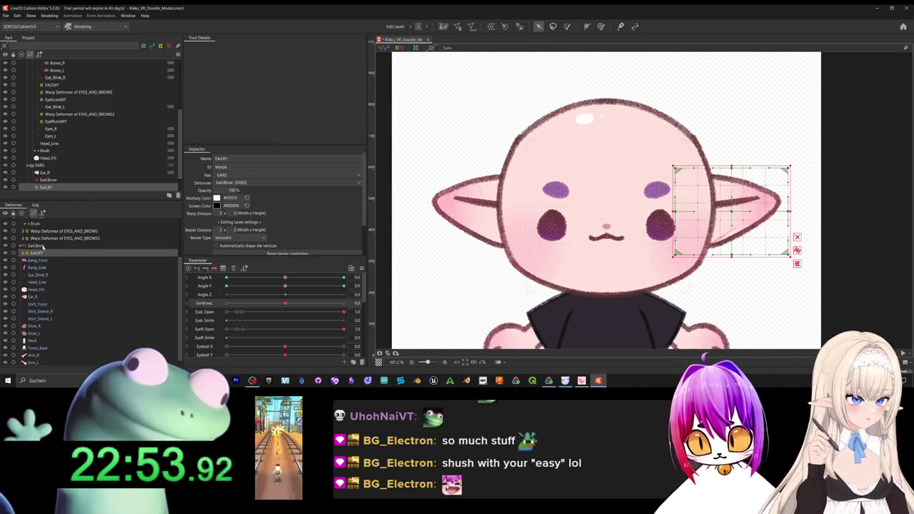
pyautogui.keyDown('ctrl'); pyautogui.click(43, 247); pyautogui.keyUp('ctrl')
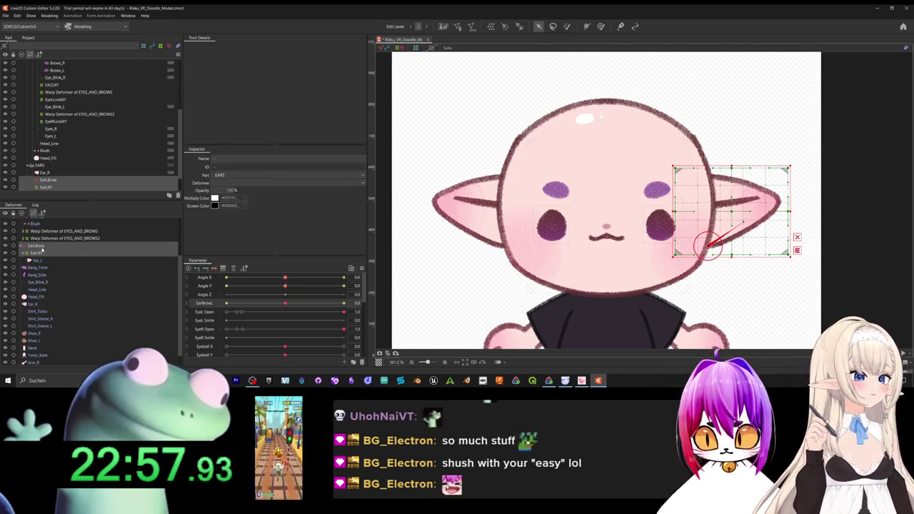
pyautogui.press('Return')
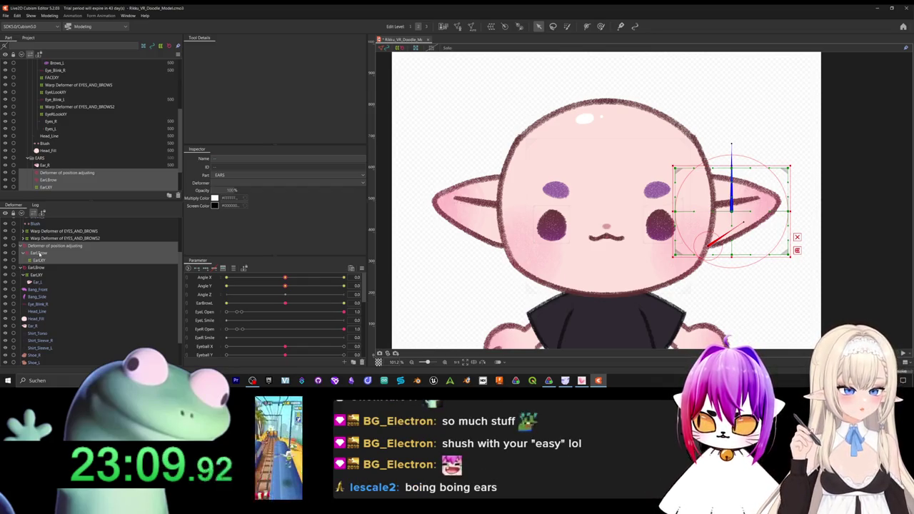
pyautogui.rightClick(39, 254)
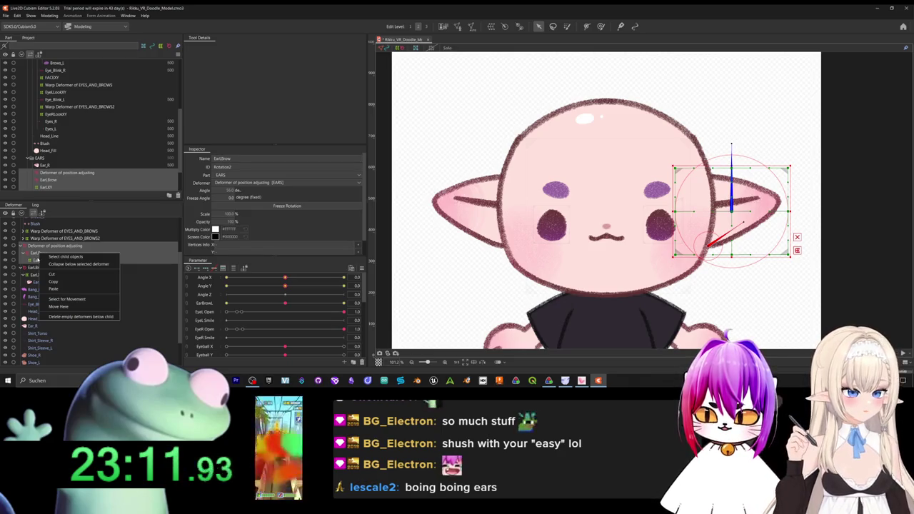
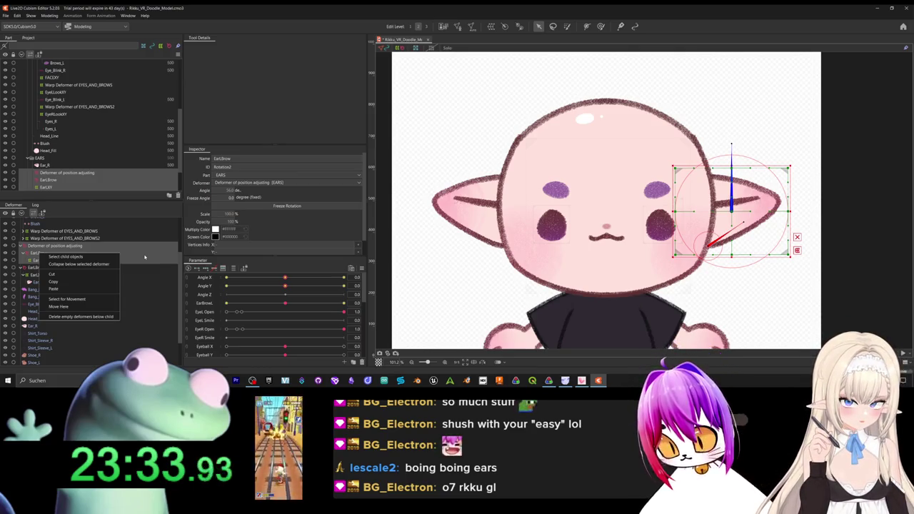
# Check the context actions of the positioning deformer, the ear part and EarLBrow.
pyautogui.click(133, 214)
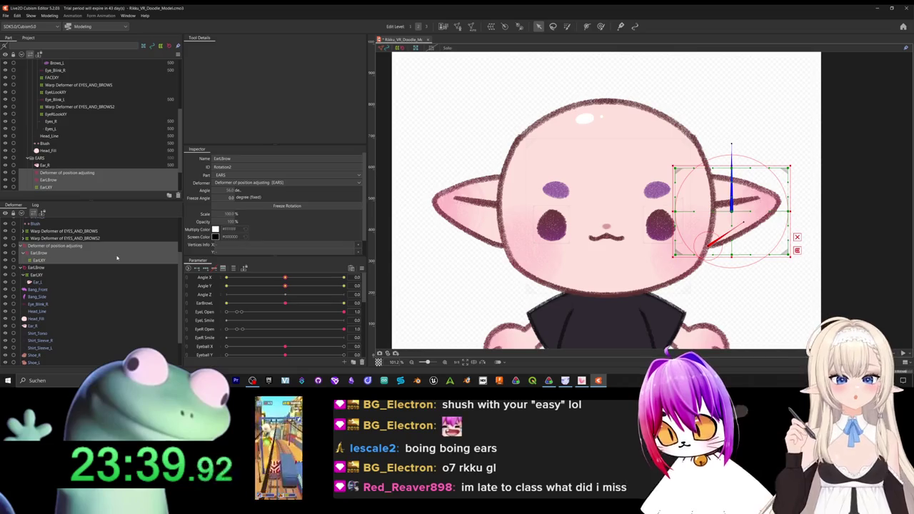
pyautogui.rightClick(62, 247)
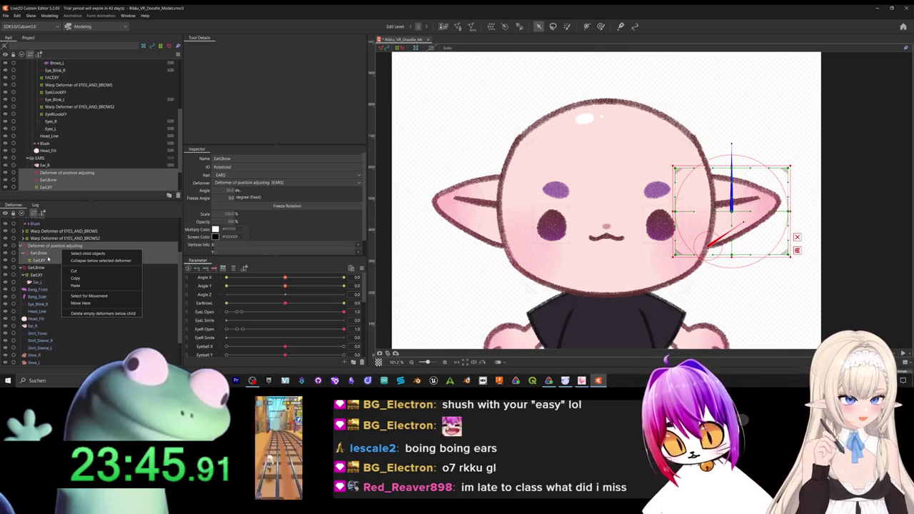
pyautogui.rightClick(40, 179)
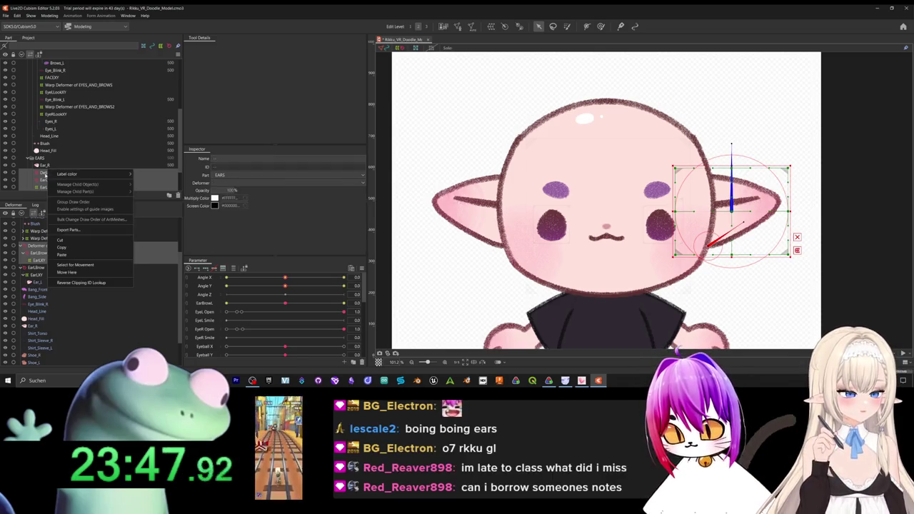
pyautogui.rightClick(143, 254)
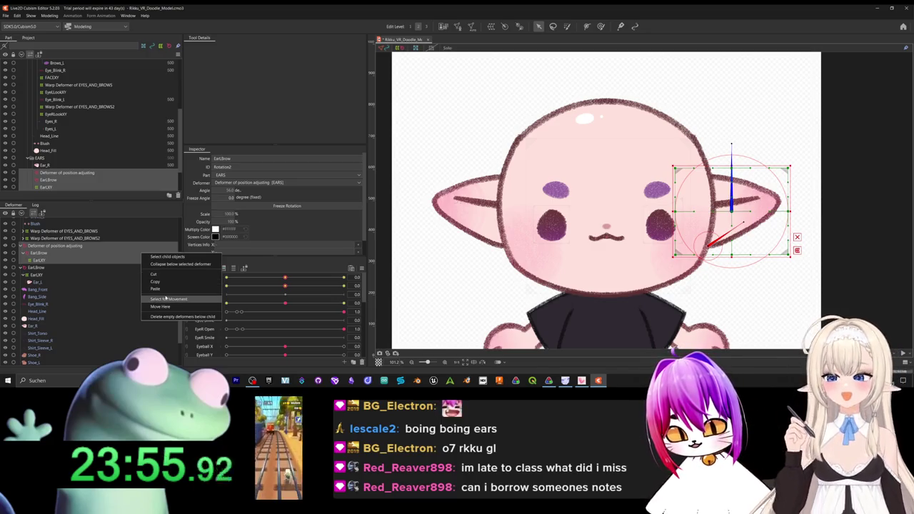
# Select the Deformer of position adjusting with the ear mesh and bring up its canvas context menu.
pyautogui.click(66, 247)
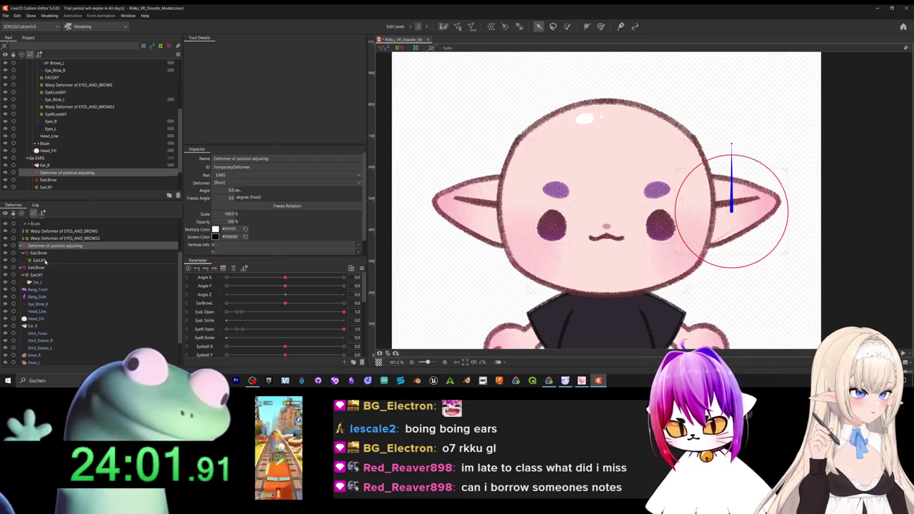
pyautogui.click(44, 261)
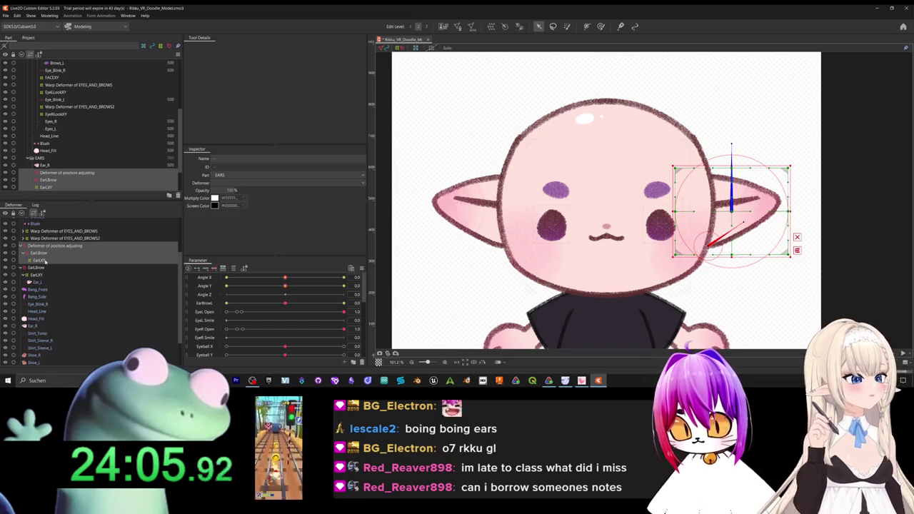
pyautogui.rightClick(724, 195)
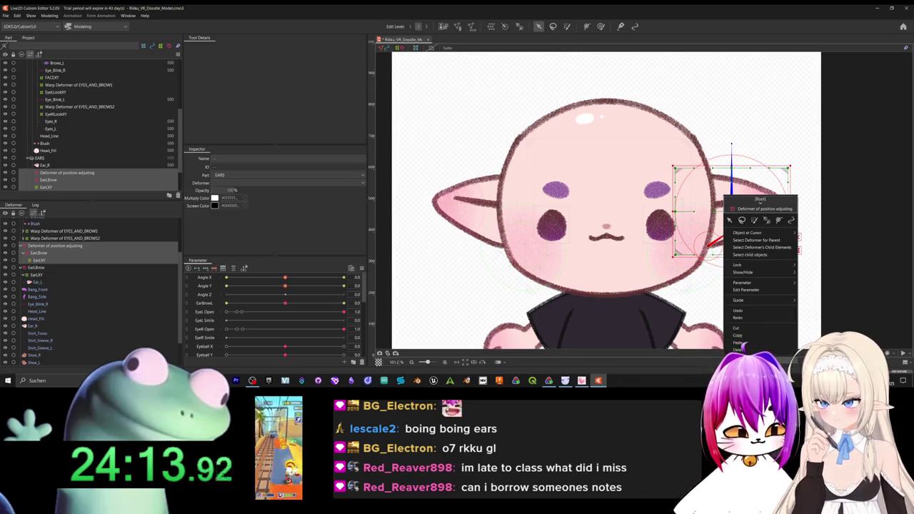
# Flip the ear deformer set horizontally and move the mirrored copy onto the left ear.
pyautogui.click(750, 357)
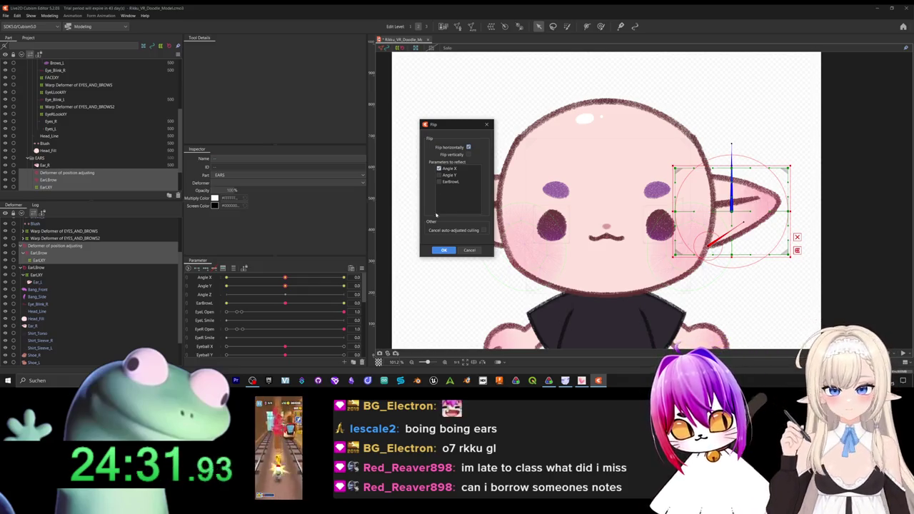
pyautogui.click(443, 250)
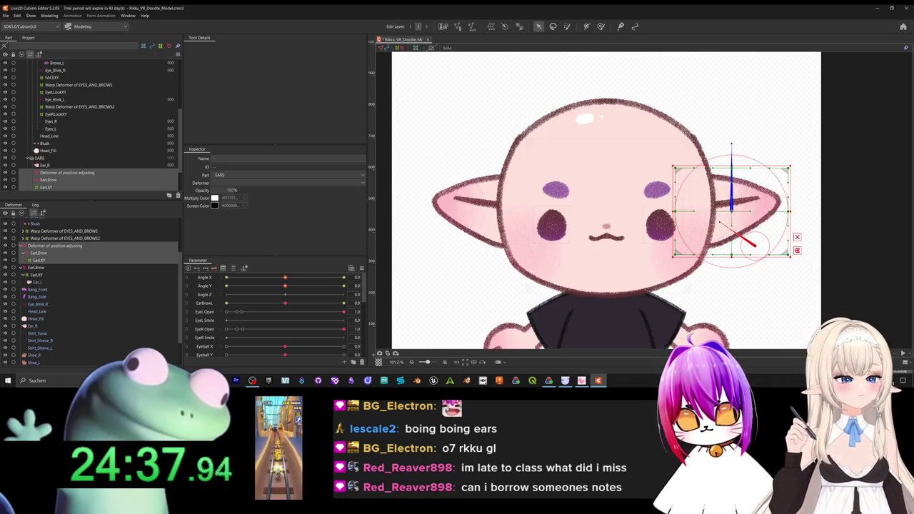
pyautogui.moveTo(712, 210); pyautogui.dragTo(462, 208)
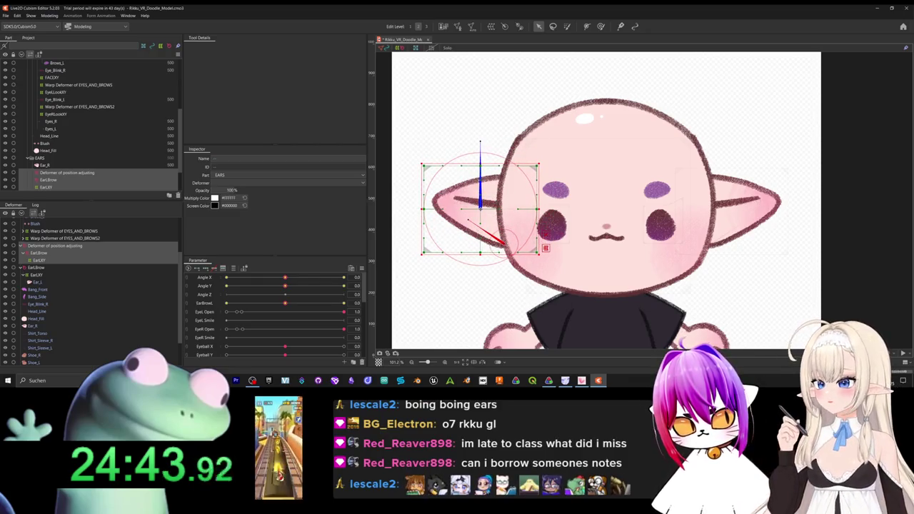
# Delete the temporary Deformer of position adjusting and select the EarLBrow deformer.
pyautogui.click(56, 245)
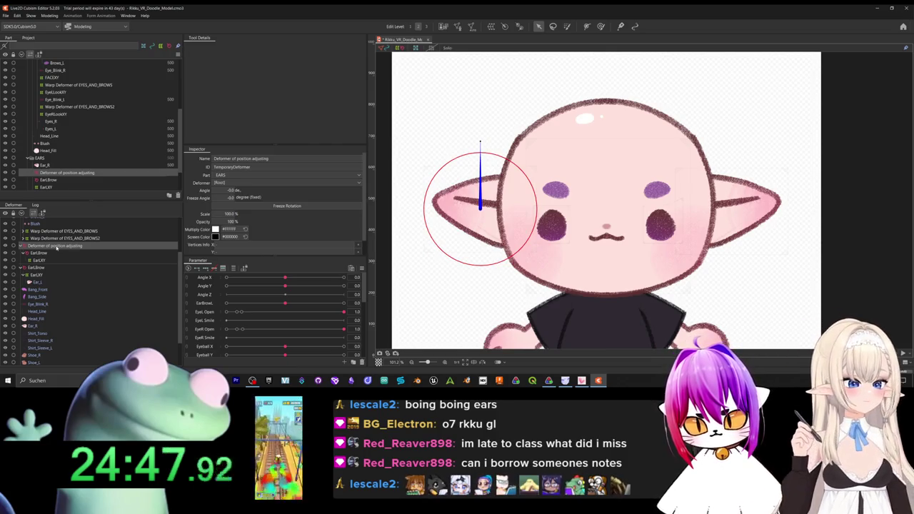
pyautogui.press('Delete')
pyautogui.click(57, 247)
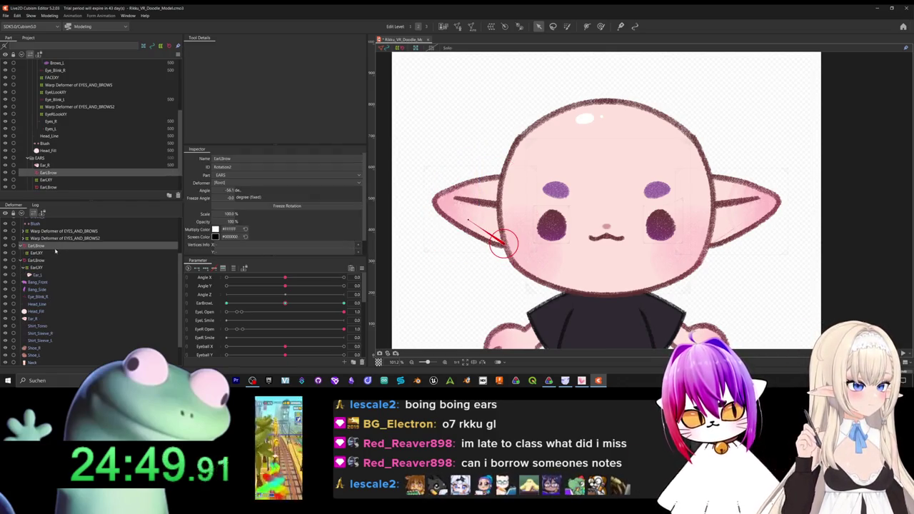
pyautogui.click(56, 252)
pyautogui.click(91, 246)
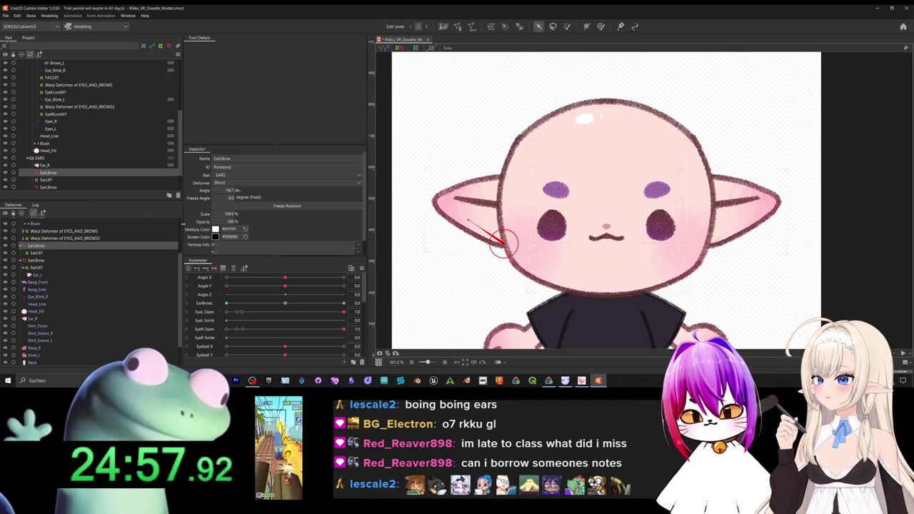
# Sweep EarBrowL between positive and negative values to test the ear rotation.
pyautogui.moveTo(242, 307)
pyautogui.mouseDown()
pyautogui.moveTo(339, 314)
pyautogui.moveTo(240, 298)
pyautogui.moveTo(286, 311)
pyautogui.mouseUp()
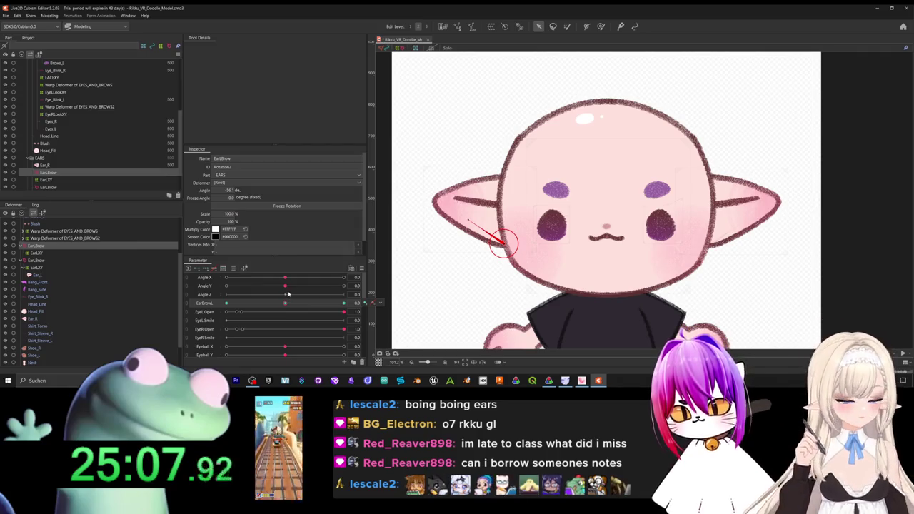
pyautogui.moveTo(285, 304); pyautogui.dragTo(289, 304)
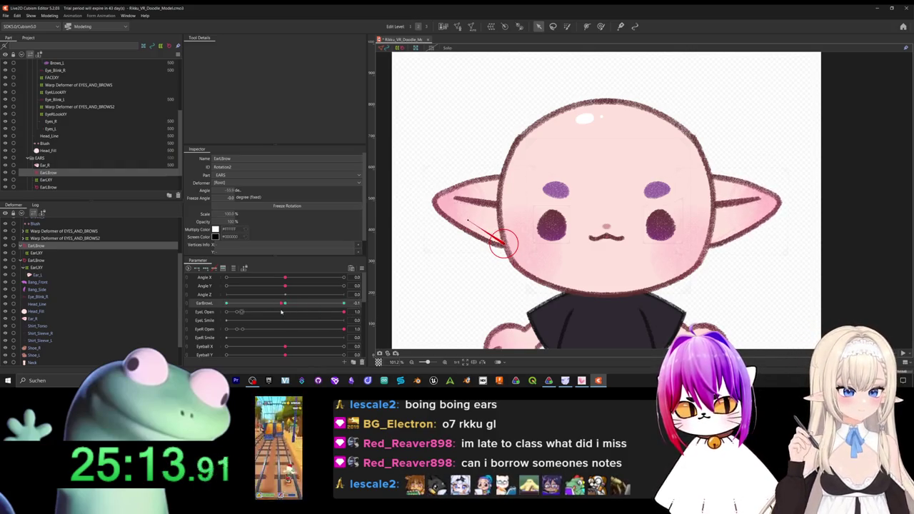
pyautogui.moveTo(286, 305)
pyautogui.mouseDown()
pyautogui.moveTo(343, 304)
pyautogui.moveTo(330, 304)
pyautogui.mouseUp()
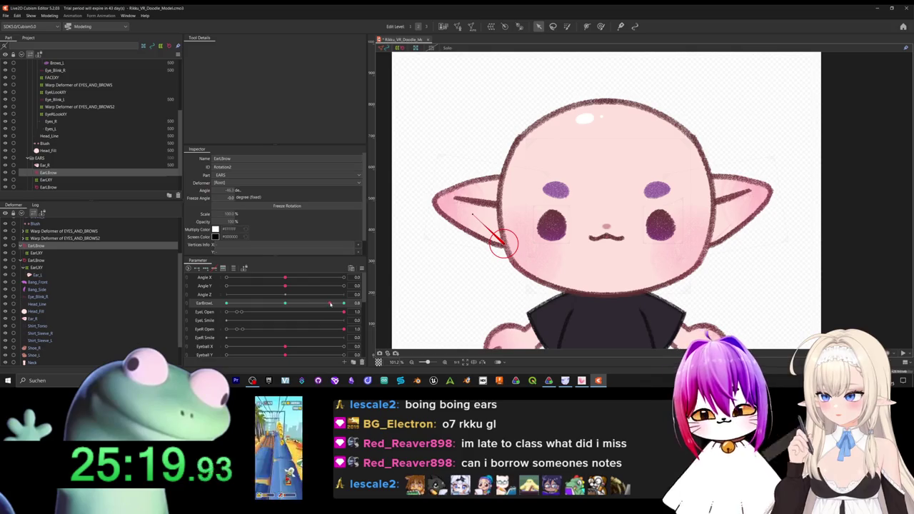
pyautogui.moveTo(329, 304)
pyautogui.mouseDown()
pyautogui.moveTo(277, 304)
pyautogui.moveTo(285, 306)
pyautogui.mouseUp()
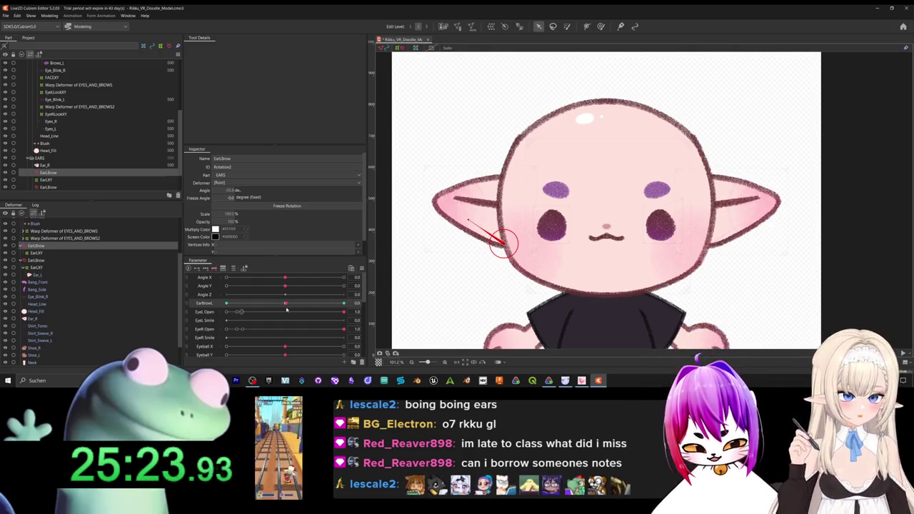
pyautogui.moveTo(286, 303)
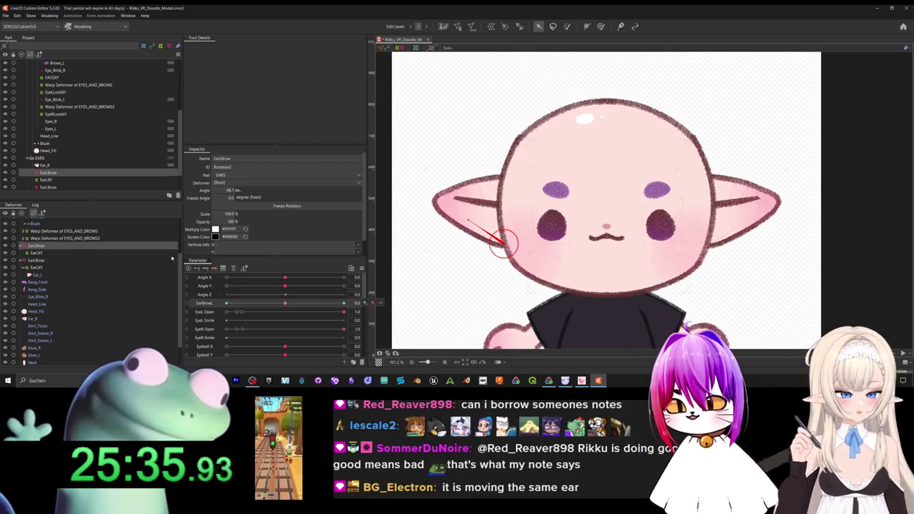
pyautogui.scroll(-2, 72, 159)
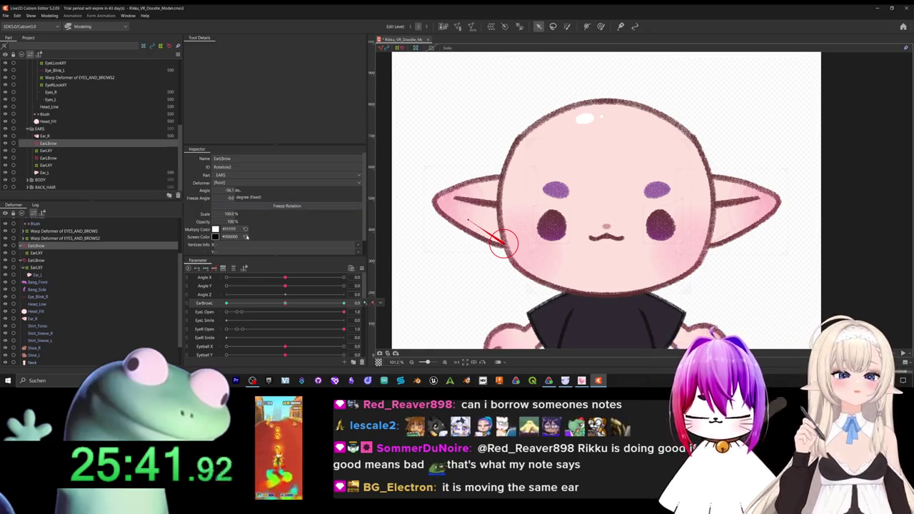
# Wrap EarLXY, Ear_L and EarLBrow together in a temporary positioning deformer.
pyautogui.click(44, 253)
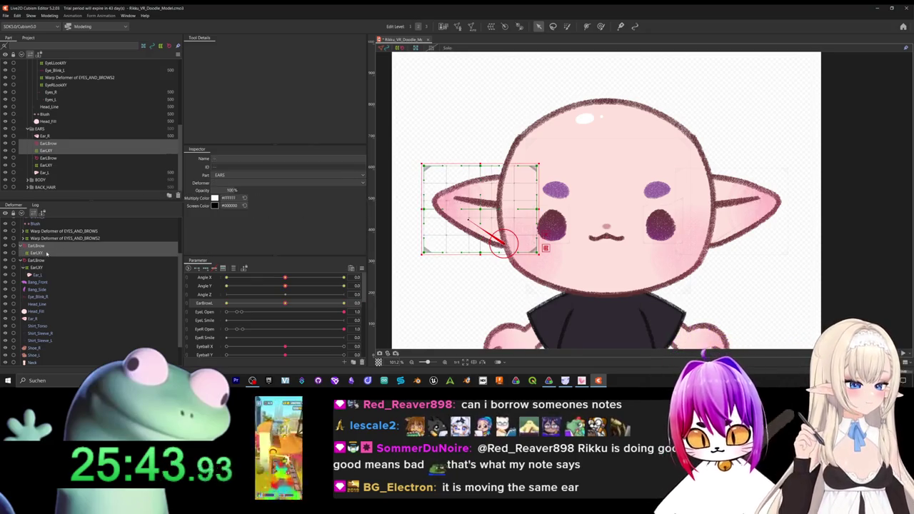
pyautogui.click(38, 260)
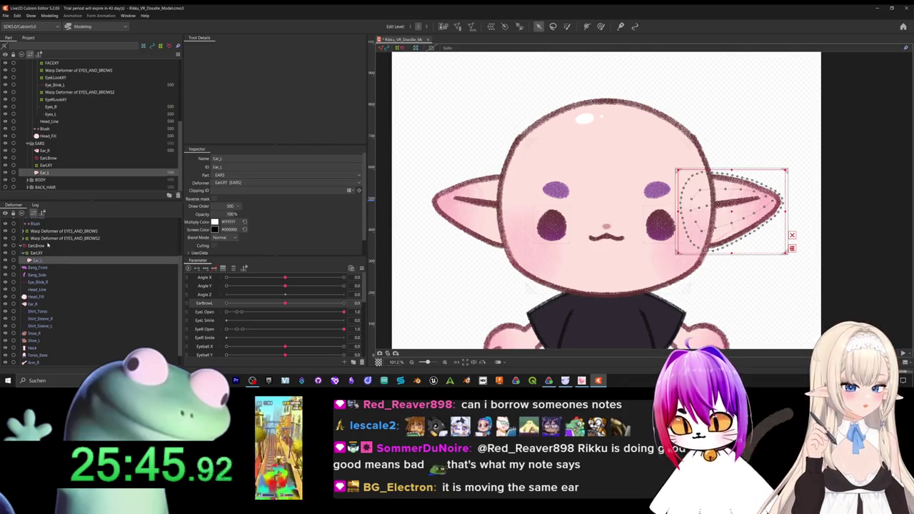
pyautogui.keyDown('shift'); pyautogui.click(44, 245); pyautogui.keyUp('shift')
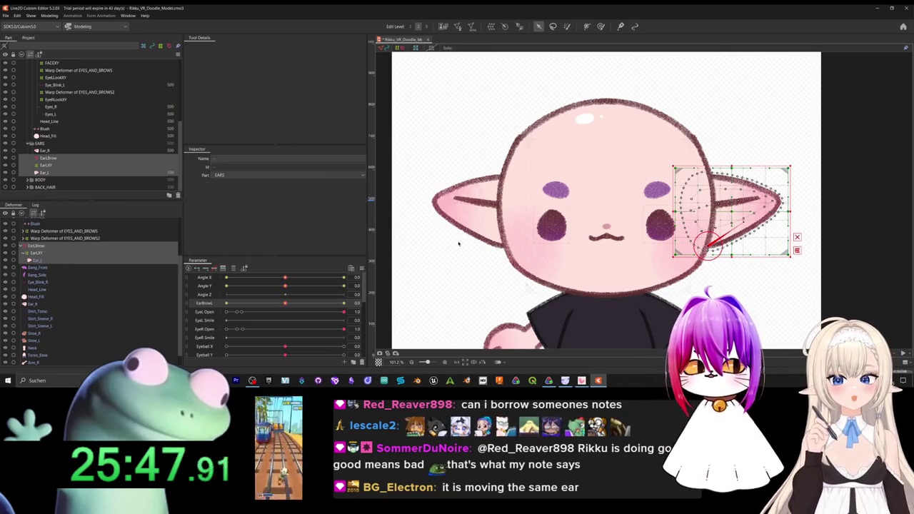
pyautogui.press('Return')
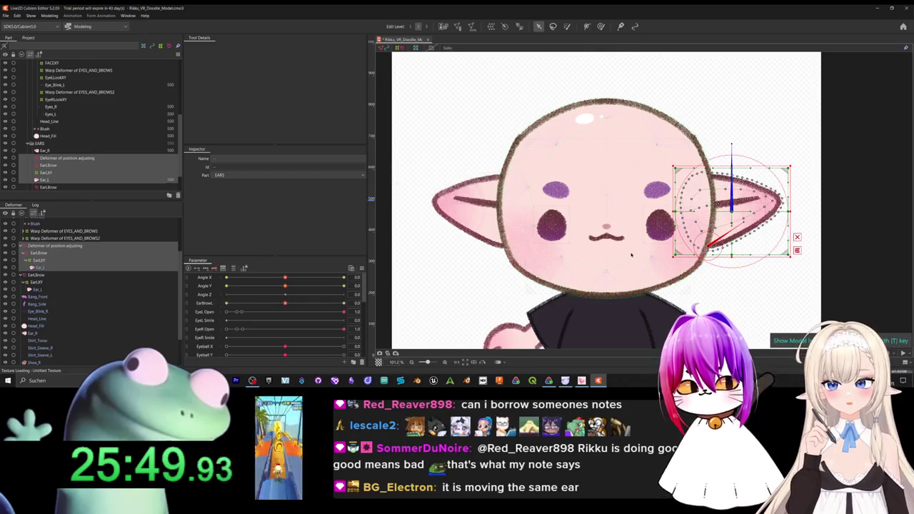
# Flip the ear set horizontally with Angle X reflected and move it onto the left ear.
pyautogui.rightClick(704, 205)
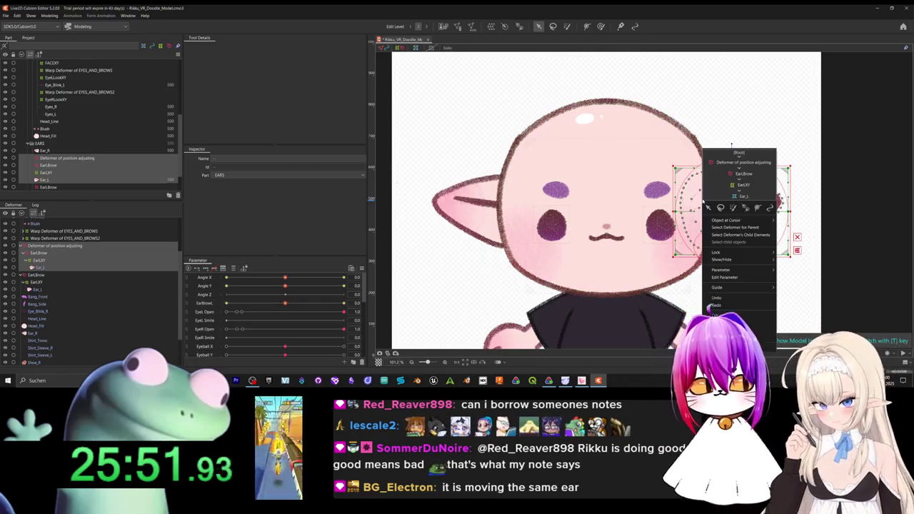
pyautogui.click(757, 207)
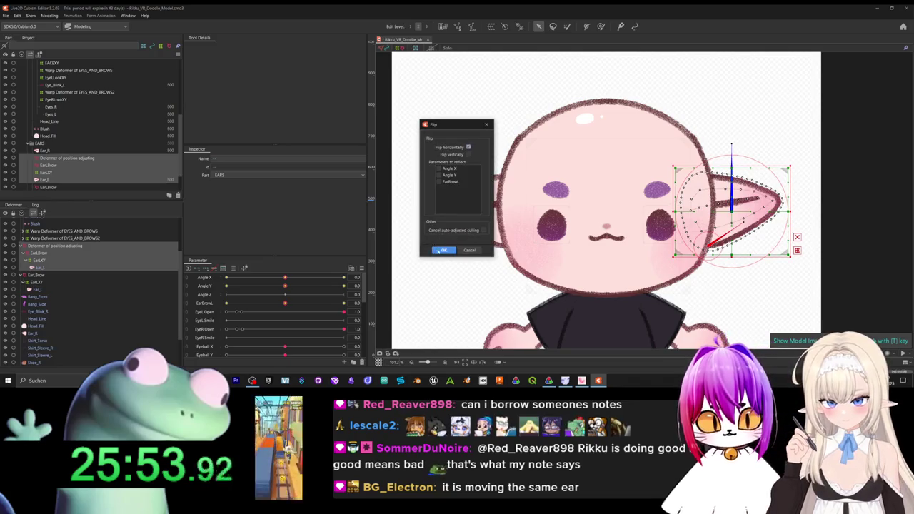
pyautogui.click(439, 169)
pyautogui.click(444, 249)
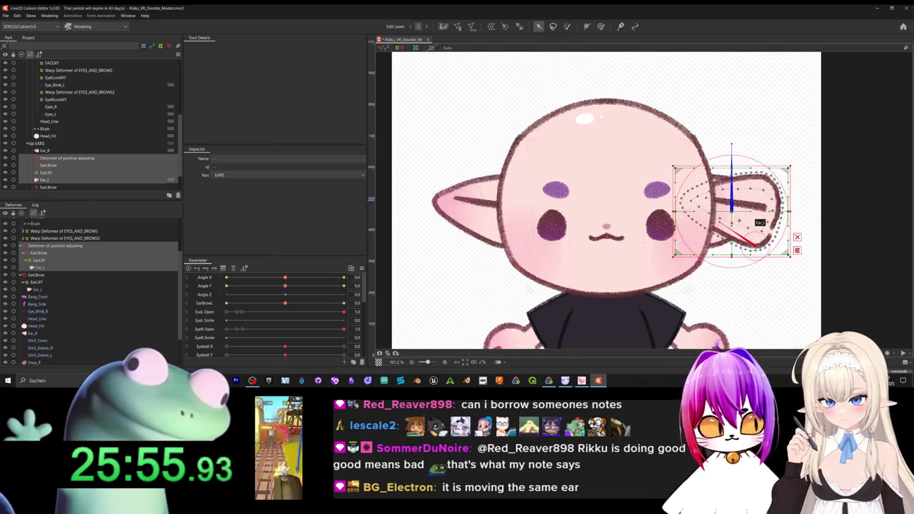
pyautogui.moveTo(754, 242); pyautogui.dragTo(506, 245)
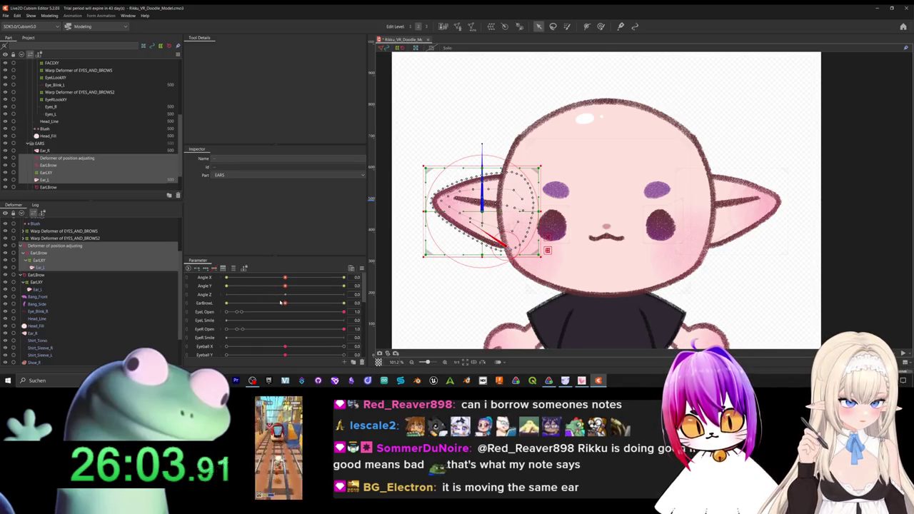
# Delete the temporary positioning deformer and test EarBrowL on the ears.
pyautogui.click(88, 247)
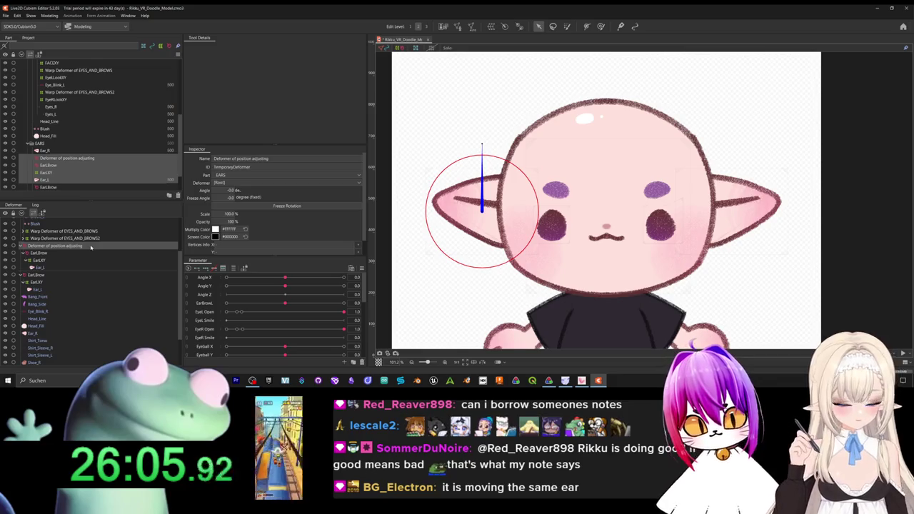
pyautogui.press('Delete')
pyautogui.moveTo(303, 307); pyautogui.dragTo(286, 304)
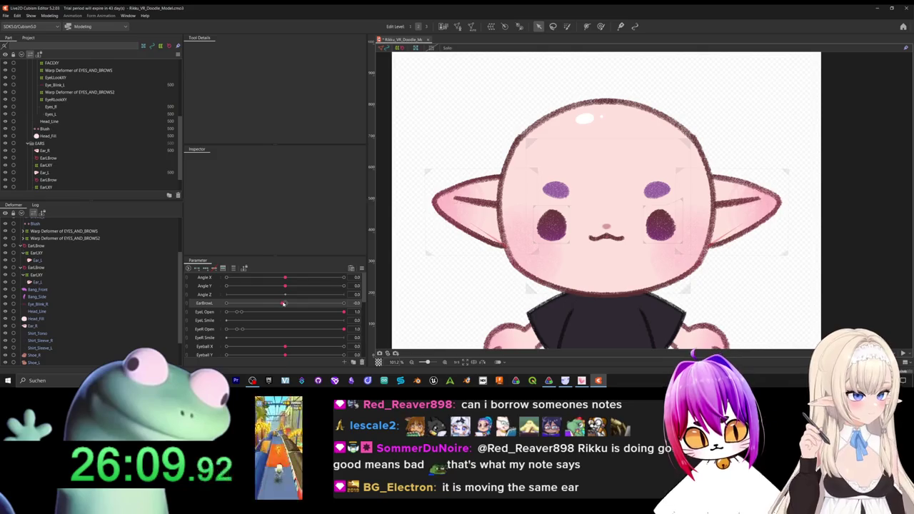
pyautogui.scroll(-1, 53, 166)
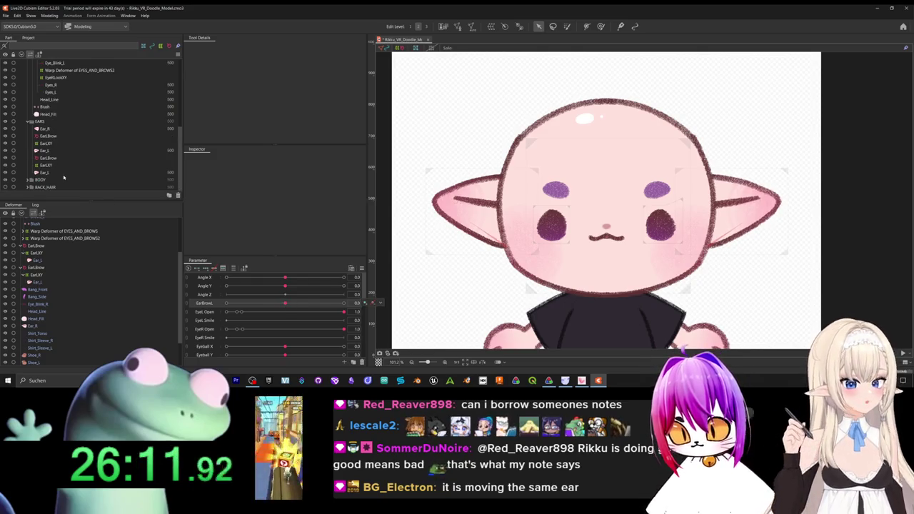
pyautogui.click(53, 172)
pyautogui.click(60, 151)
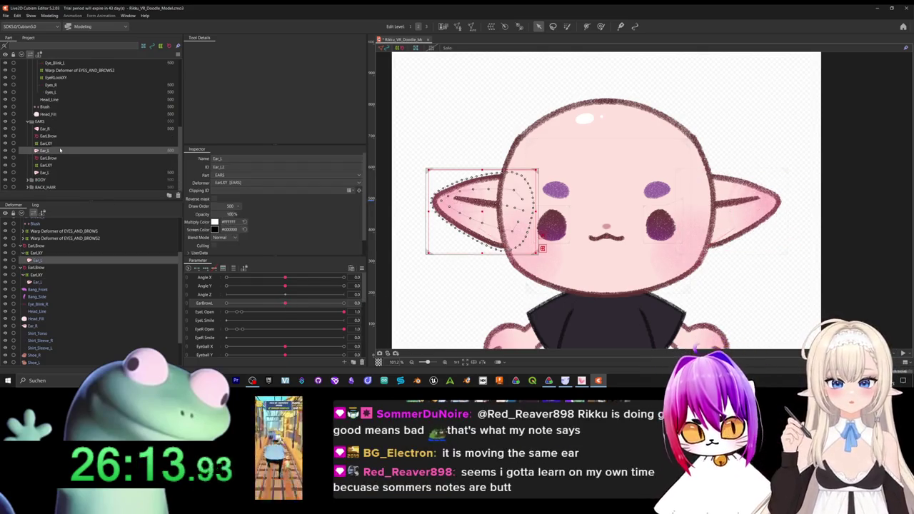
pyautogui.click(52, 130)
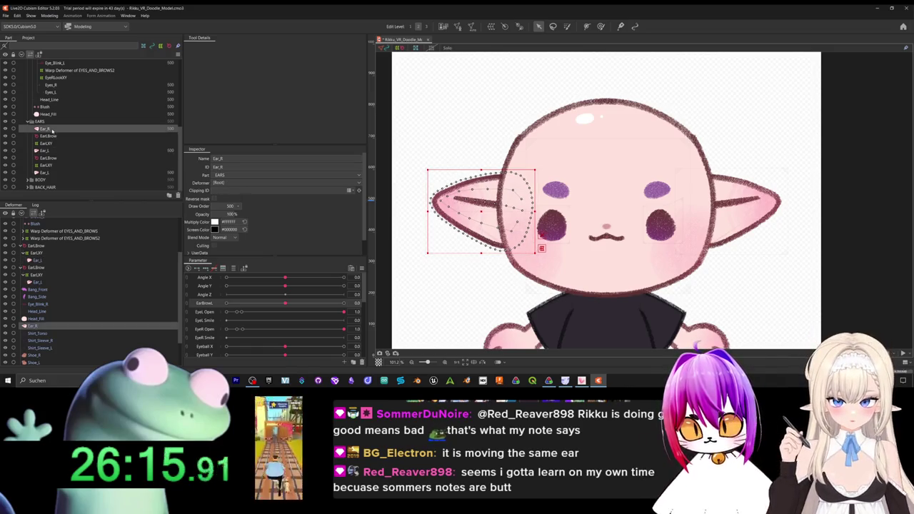
pyautogui.moveTo(285, 303)
pyautogui.mouseDown()
pyautogui.moveTo(257, 303)
pyautogui.moveTo(324, 303)
pyautogui.moveTo(285, 332)
pyautogui.mouseUp()
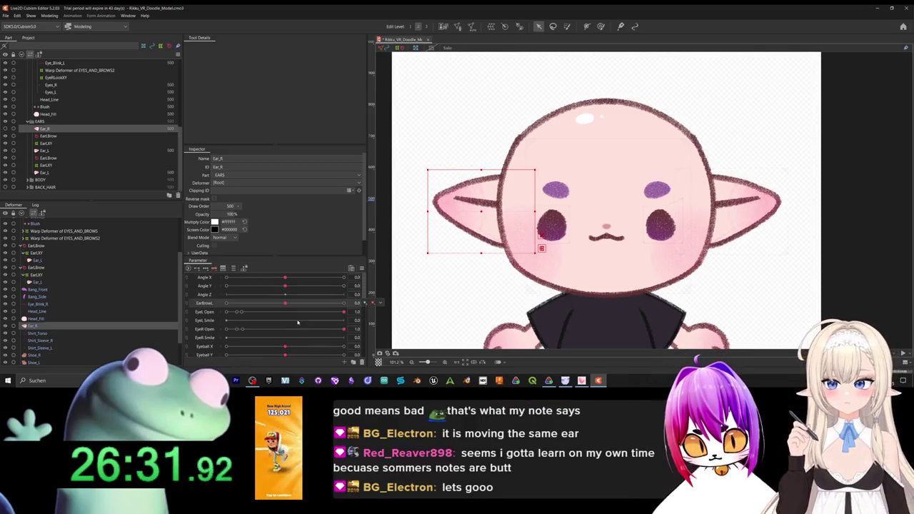
pyautogui.moveTo(285, 277)
pyautogui.mouseDown()
pyautogui.moveTo(256, 286)
pyautogui.moveTo(286, 286)
pyautogui.moveTo(286, 297)
pyautogui.mouseUp()
pyautogui.click(287, 287)
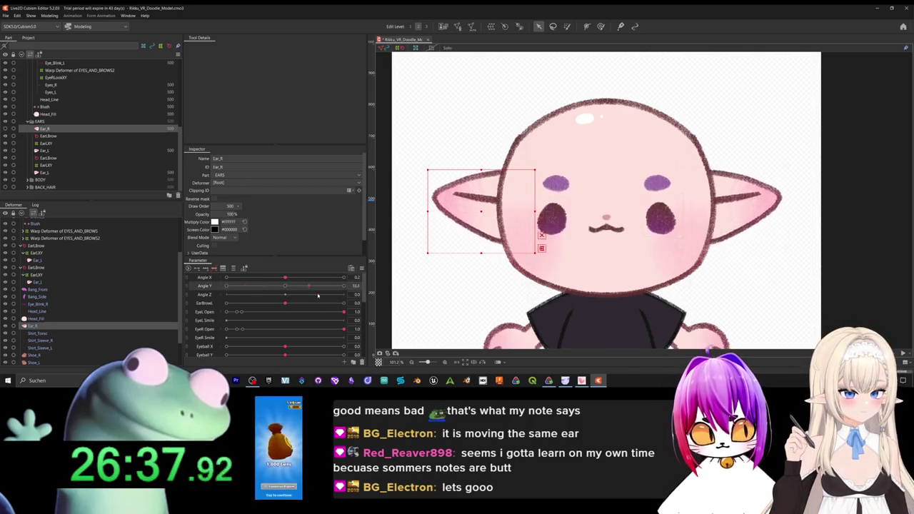
pyautogui.click(285, 278)
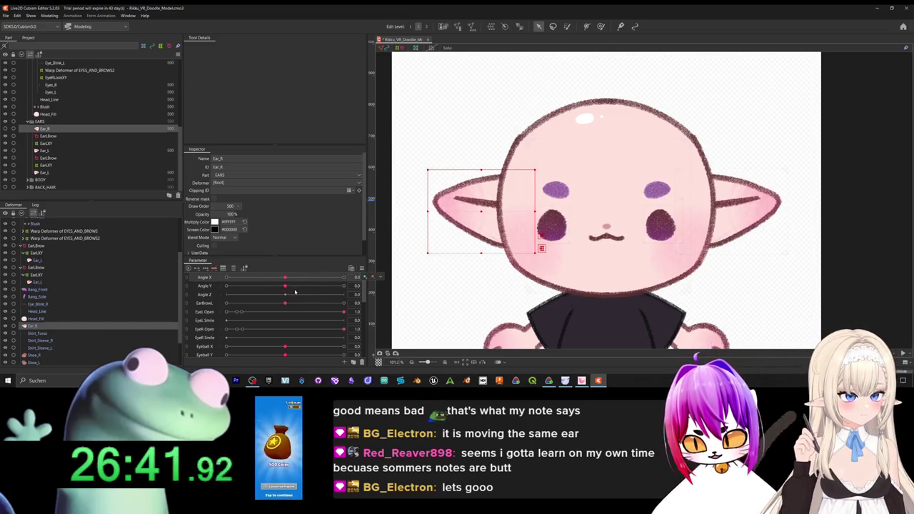
pyautogui.moveTo(285, 303)
pyautogui.mouseDown()
pyautogui.moveTo(382, 319)
pyautogui.moveTo(285, 345)
pyautogui.mouseUp()
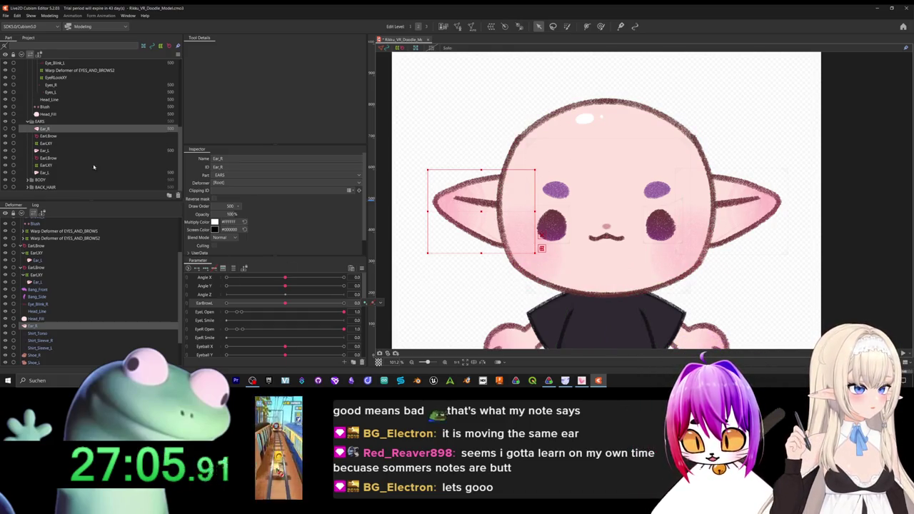
pyautogui.scroll(10, 43, 179)
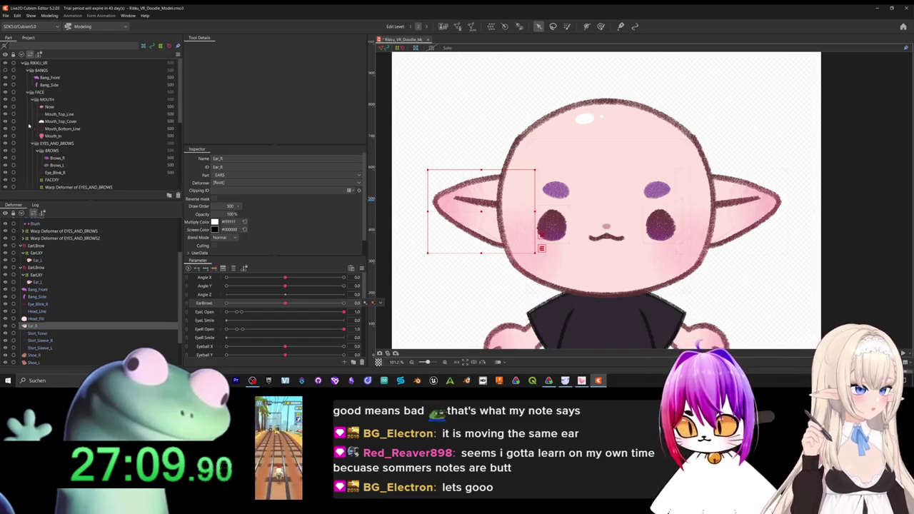
# Make the bangs and back hair visible on the canvas again.
pyautogui.click(5, 70)
pyautogui.scroll(-10, 91, 140)
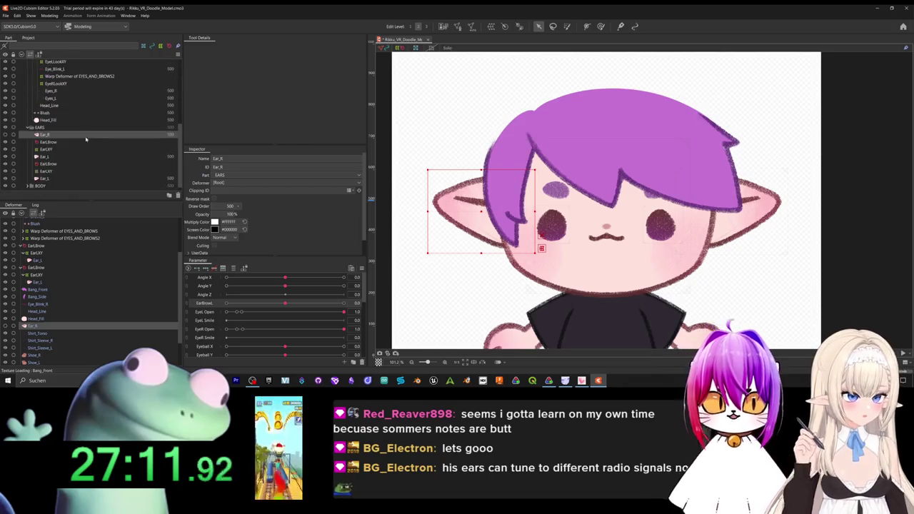
pyautogui.scroll(-1, 91, 140)
pyautogui.click(5, 187)
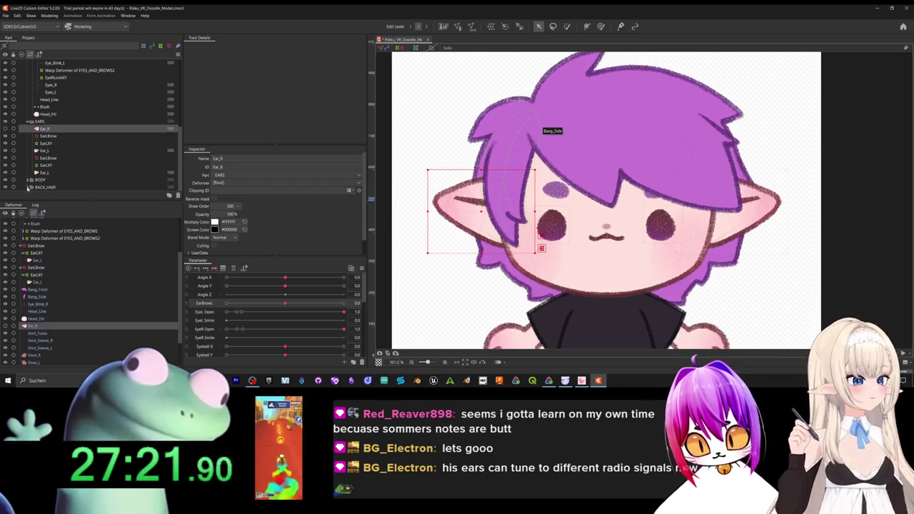
pyautogui.scroll(-1, 34, 176)
pyautogui.scroll(2, 28, 178)
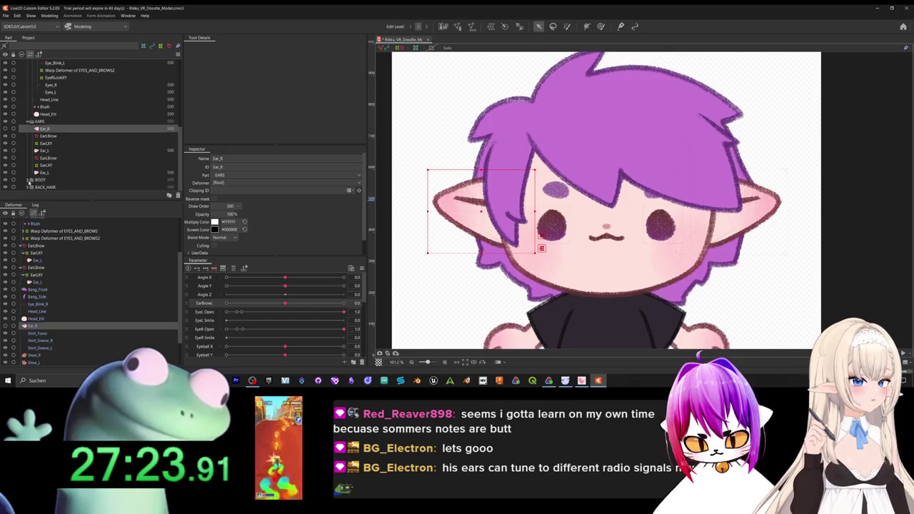
pyautogui.scroll(2, 57, 171)
pyautogui.scroll(2, 79, 169)
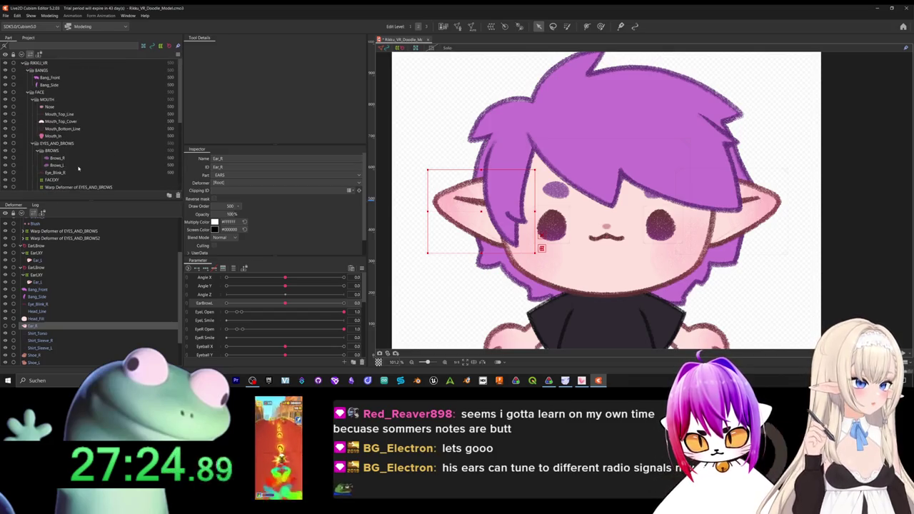
# Multi-select the Bang_Front and Bang_Side meshes.
pyautogui.click(52, 77)
pyautogui.click(49, 85)
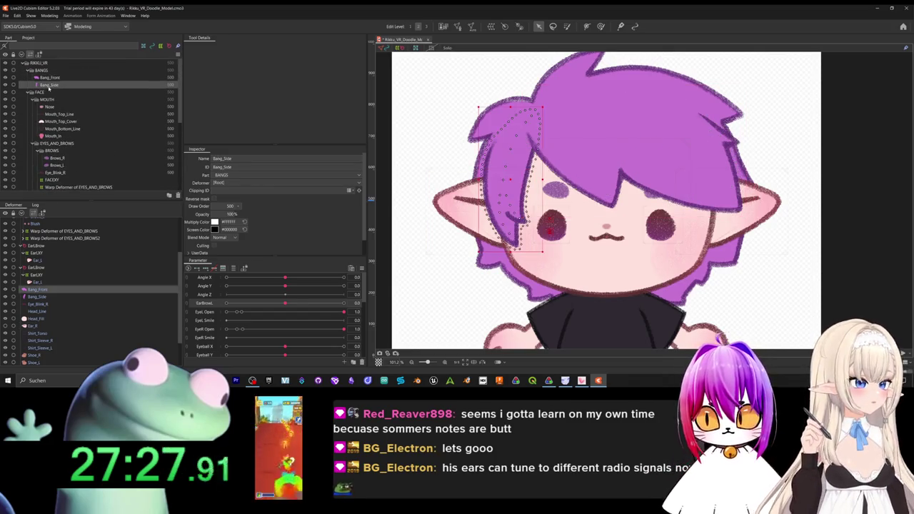
pyautogui.click(49, 77)
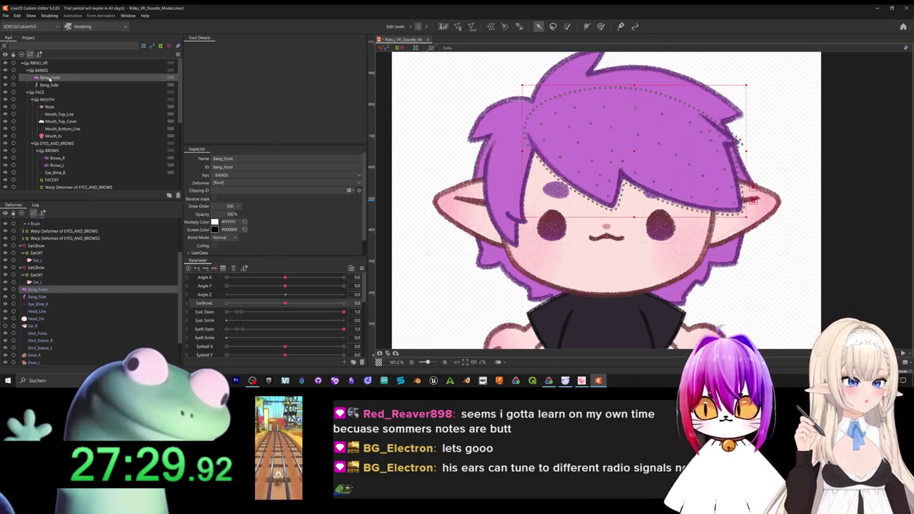
pyautogui.click(49, 85)
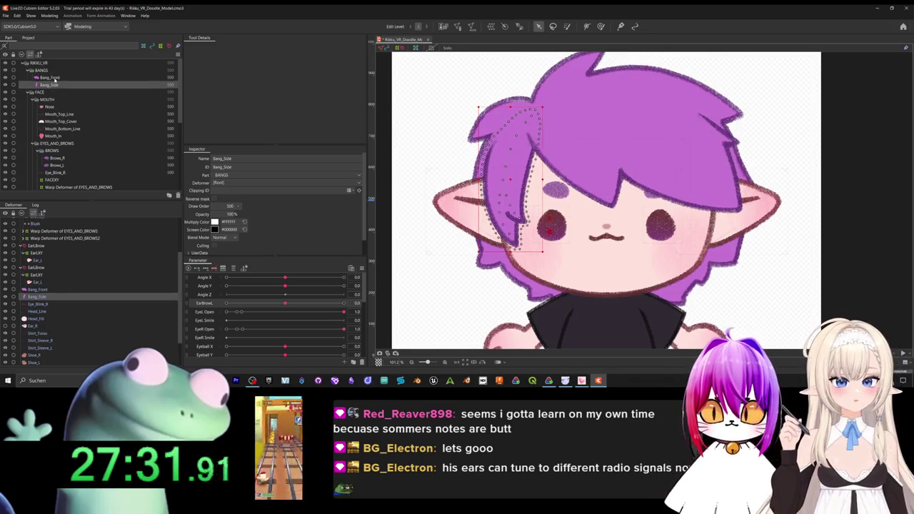
pyautogui.keyDown('ctrl'); pyautogui.click(50, 77); pyautogui.keyUp('ctrl')
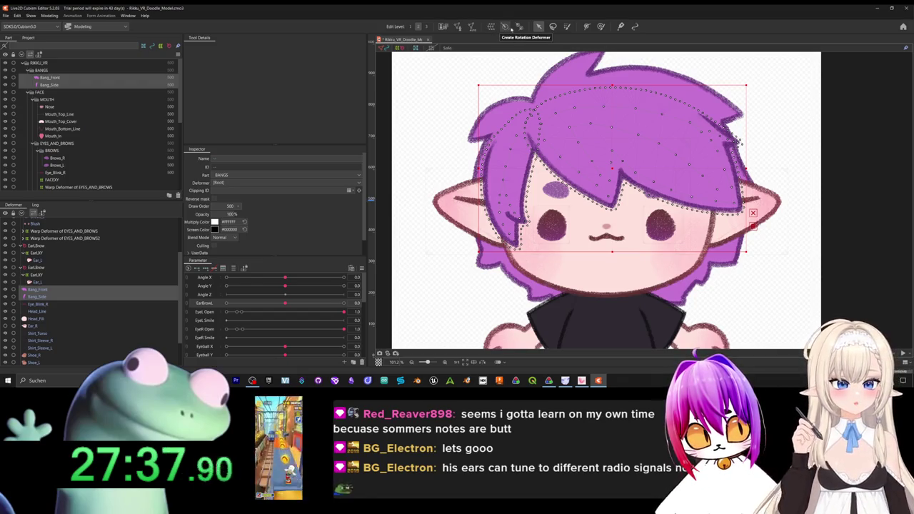
# Create a warp deformer named BangsXY around both bangs.
pyautogui.click(491, 27)
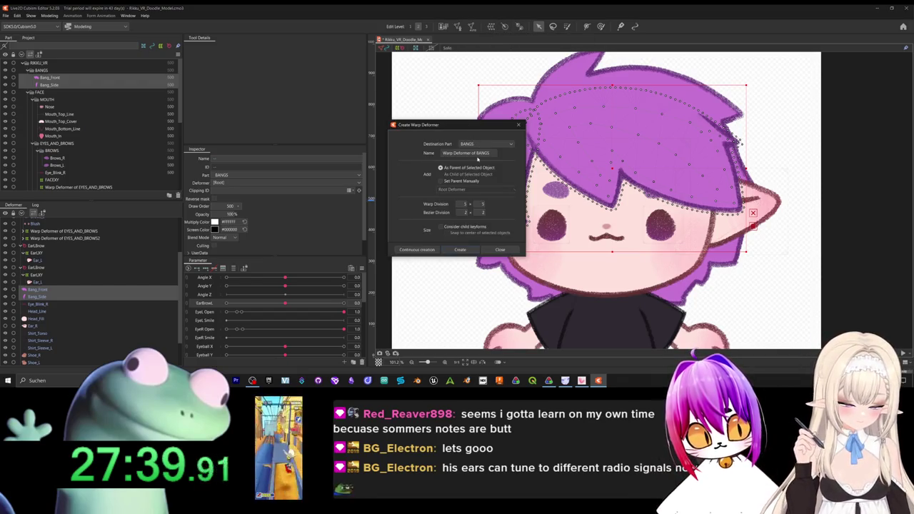
pyautogui.click(475, 154)
pyautogui.write('BA')
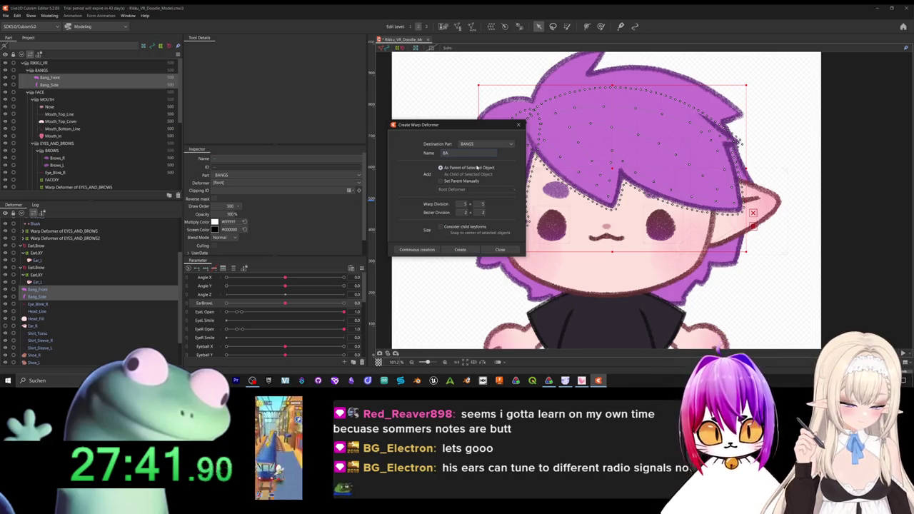
pyautogui.write('ngsXY')
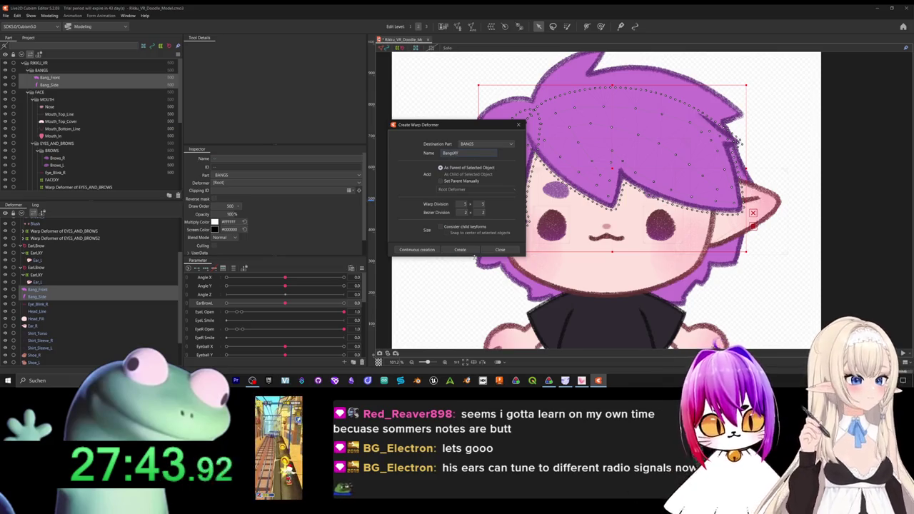
pyautogui.click(474, 251)
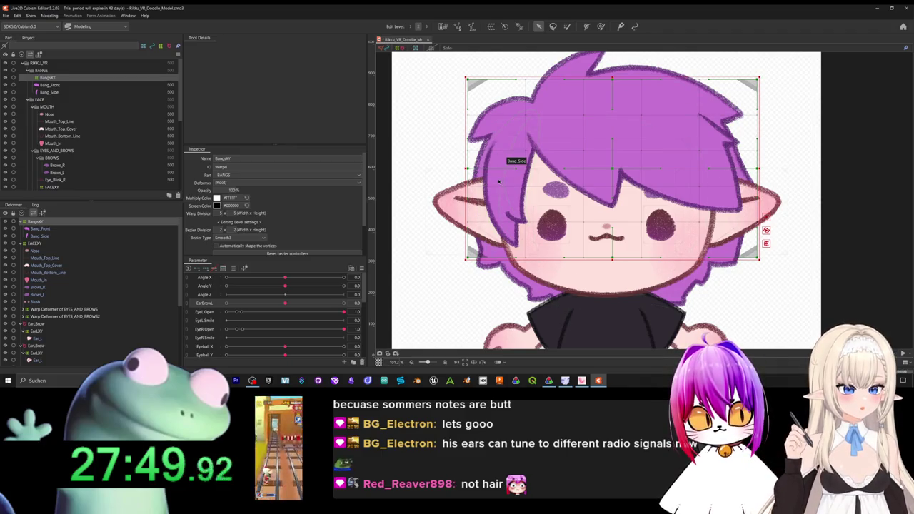
pyautogui.moveTo(285, 277); pyautogui.dragTo(344, 277)
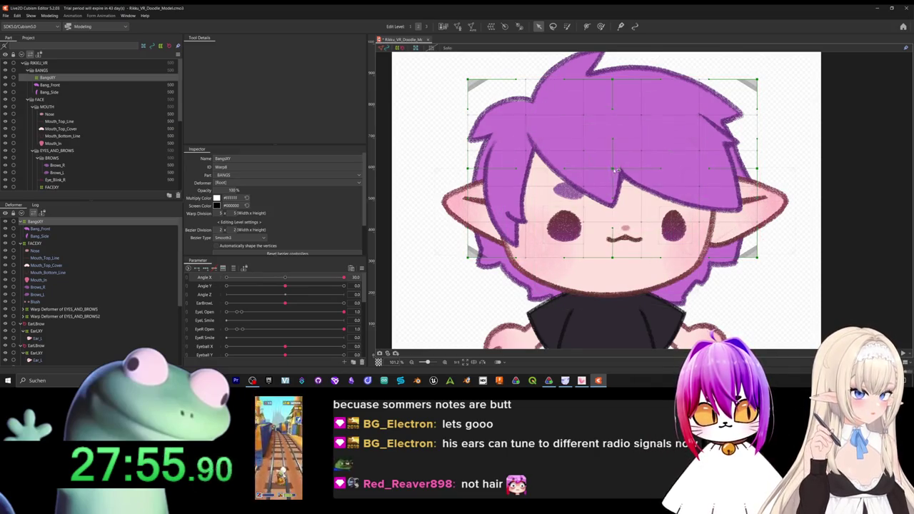
pyautogui.moveTo(613, 170); pyautogui.dragTo(649, 172)
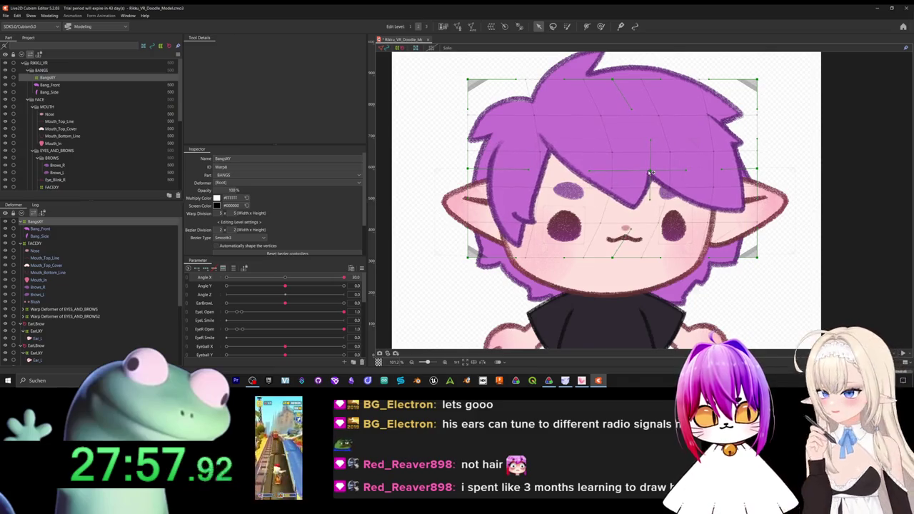
pyautogui.moveTo(345, 277)
pyautogui.mouseDown()
pyautogui.moveTo(279, 288)
pyautogui.moveTo(345, 277)
pyautogui.mouseUp()
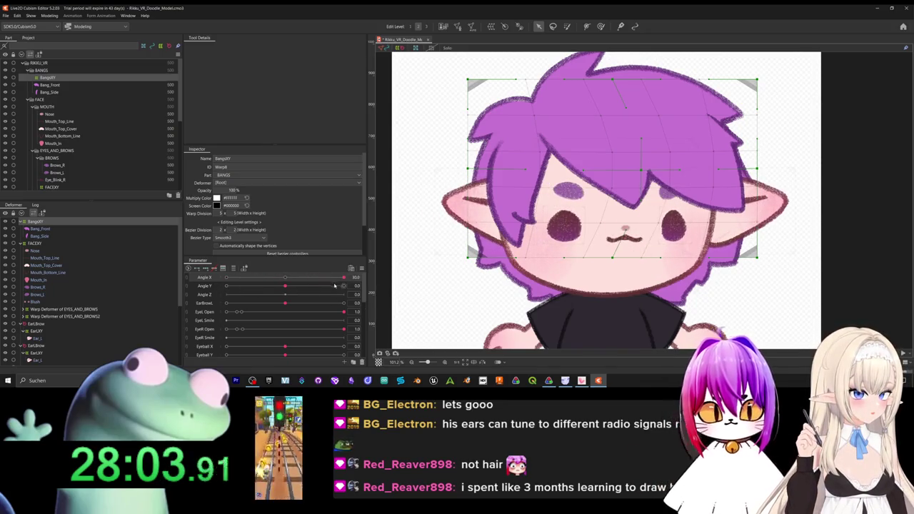
pyautogui.hotkey('ctrl', 'z')
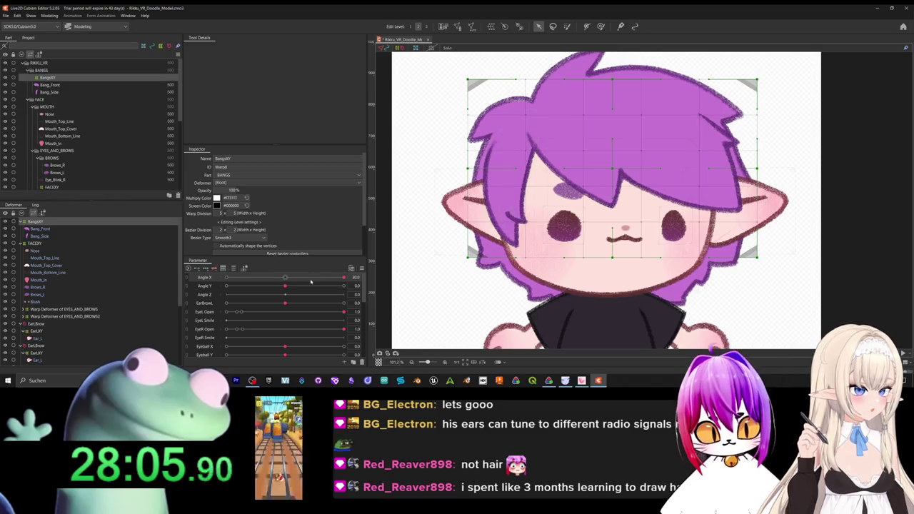
pyautogui.click(286, 278)
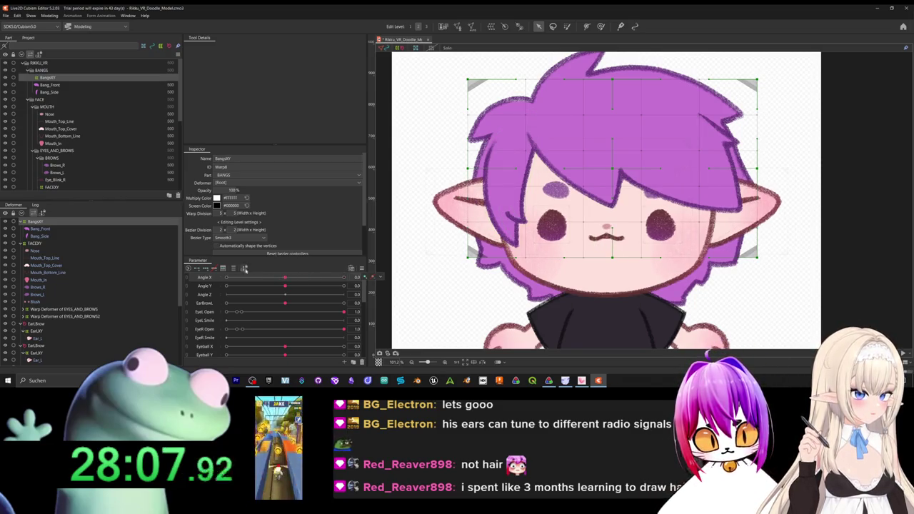
# At Angle X 30, shift the middle of the bangs grid right and preview Angle X.
pyautogui.click(344, 277)
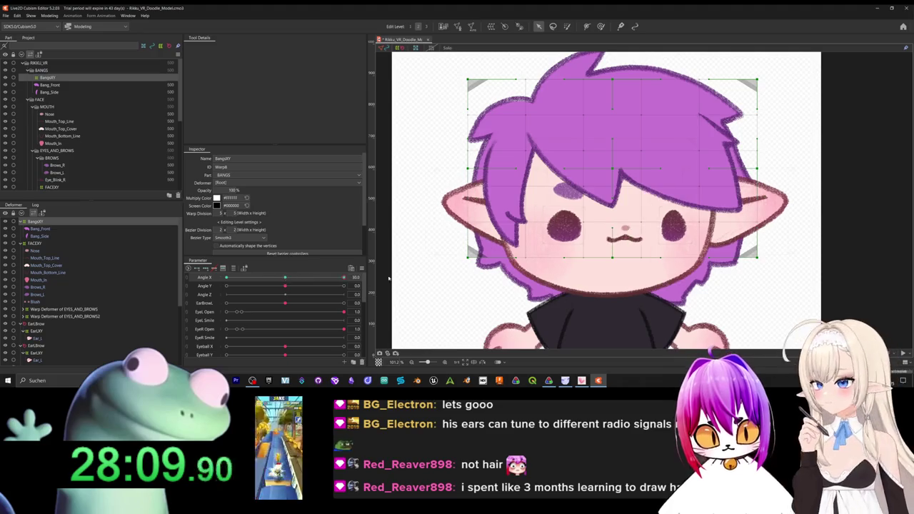
pyautogui.moveTo(612, 169); pyautogui.dragTo(638, 171)
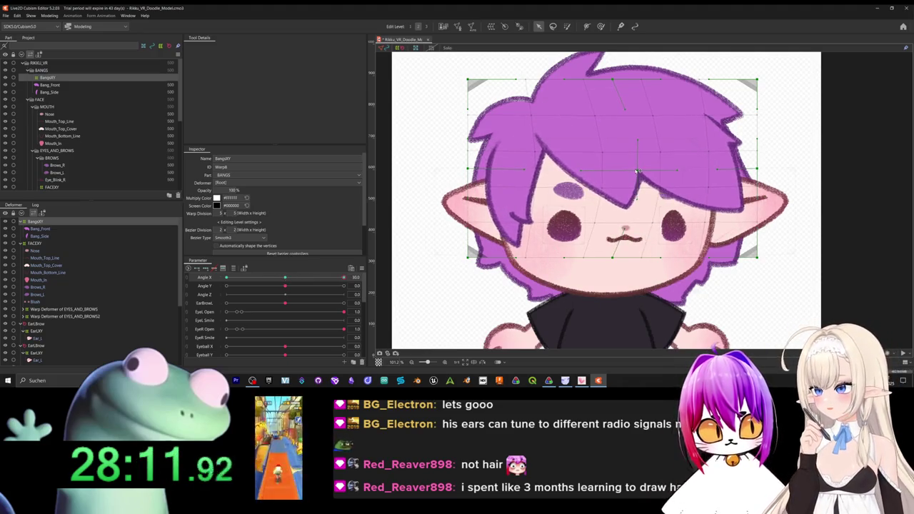
pyautogui.moveTo(683, 169); pyautogui.dragTo(794, 253)
pyautogui.click(477, 174)
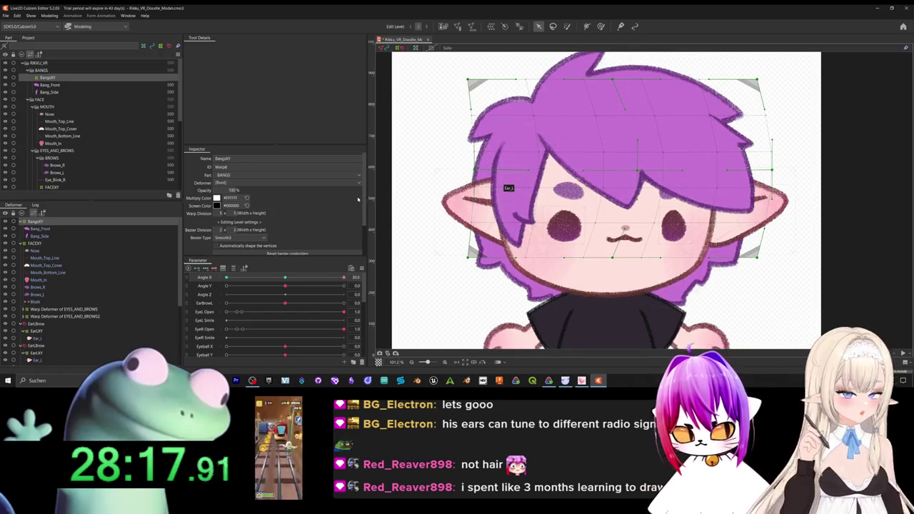
pyautogui.moveTo(345, 278)
pyautogui.mouseDown()
pyautogui.moveTo(279, 288)
pyautogui.moveTo(222, 277)
pyautogui.mouseUp()
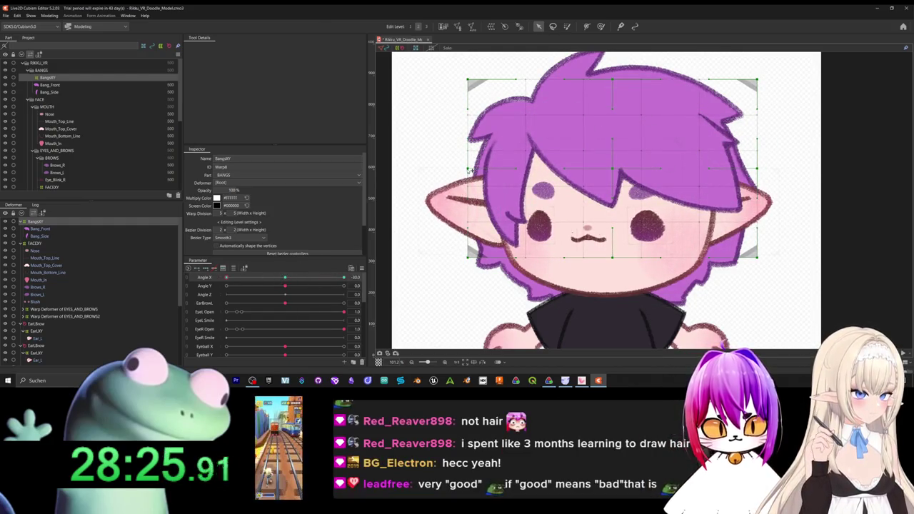
# Adjust the bangs grid's left, centre and right points for the turned pose, then preview.
pyautogui.moveTo(470, 170); pyautogui.dragTo(448, 169)
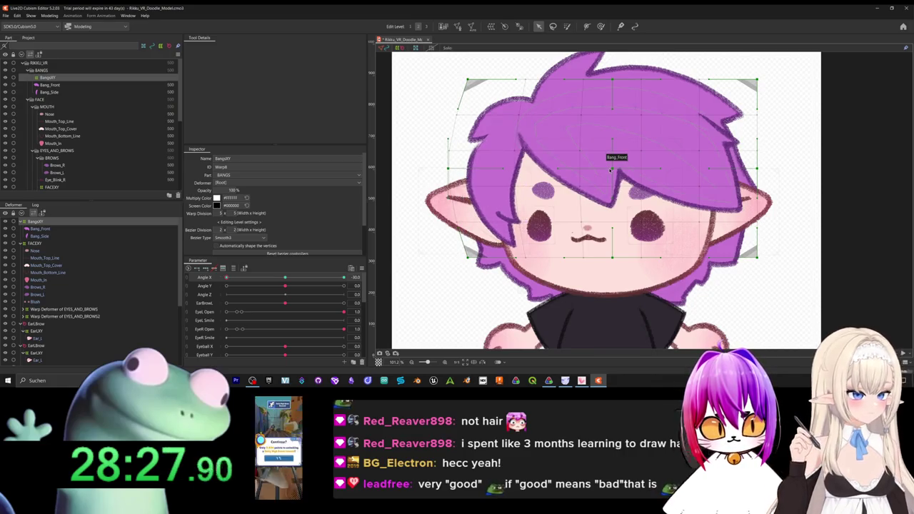
pyautogui.moveTo(610, 170); pyautogui.dragTo(591, 169)
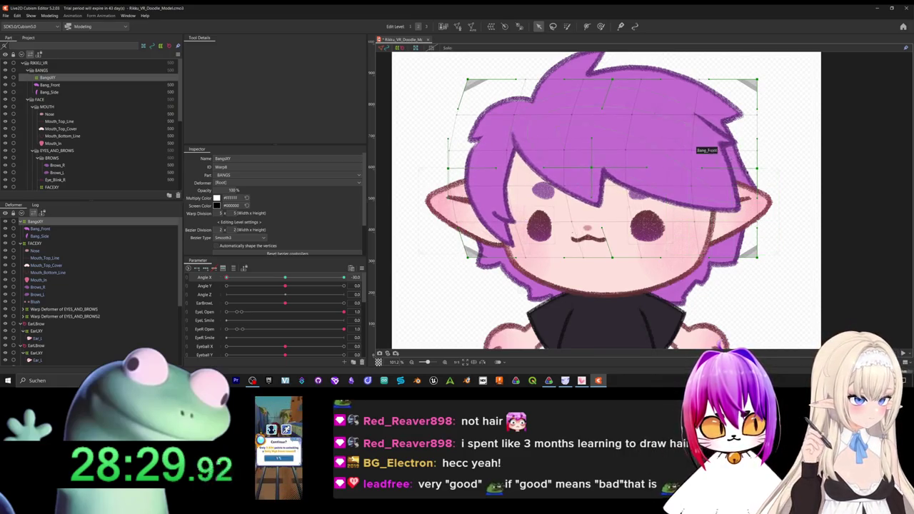
pyautogui.moveTo(758, 170); pyautogui.dragTo(748, 168)
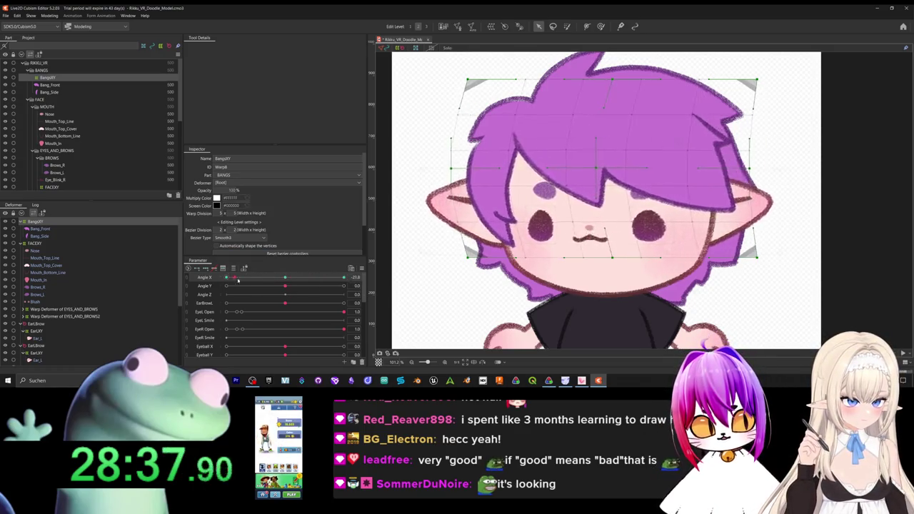
pyautogui.moveTo(277, 287)
pyautogui.mouseDown()
pyautogui.moveTo(258, 285)
pyautogui.moveTo(285, 286)
pyautogui.mouseUp()
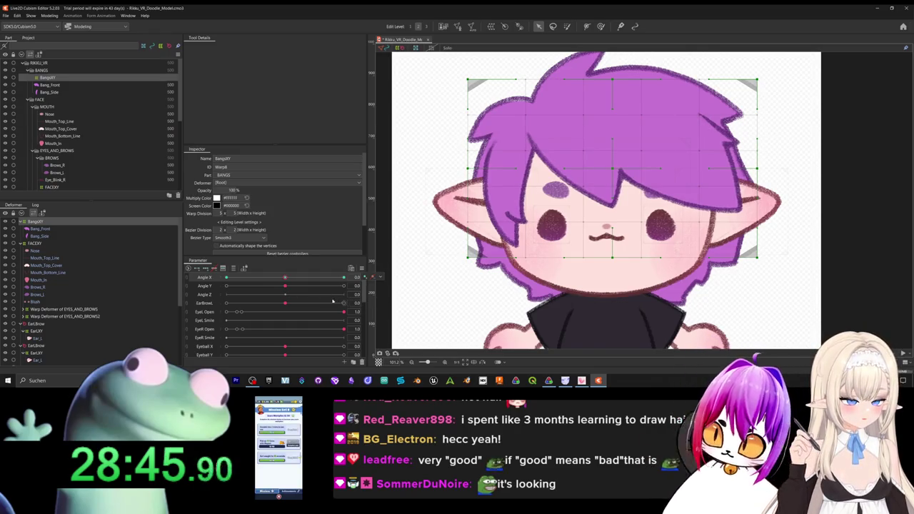
# At Angle Y 30, raise the BangsXY top and lower grid points, then preview the tilt.
pyautogui.click(285, 289)
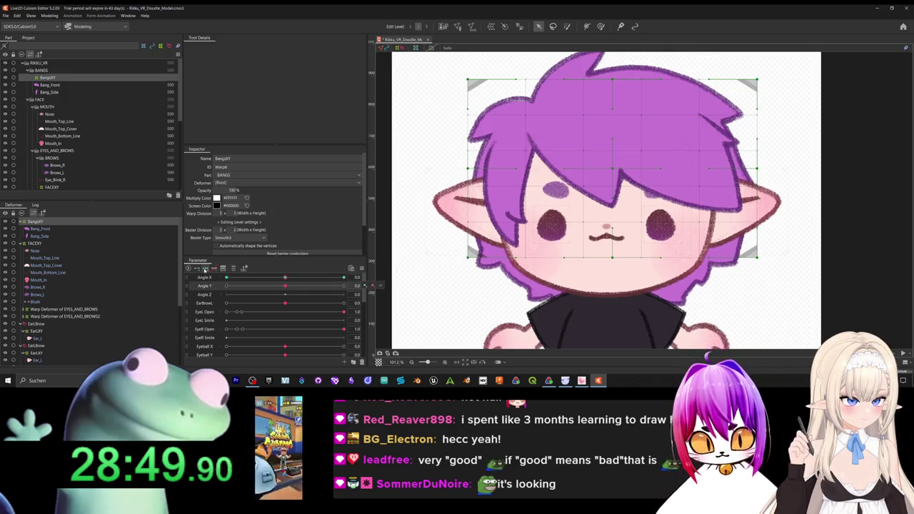
pyautogui.moveTo(285, 286); pyautogui.dragTo(443, 299)
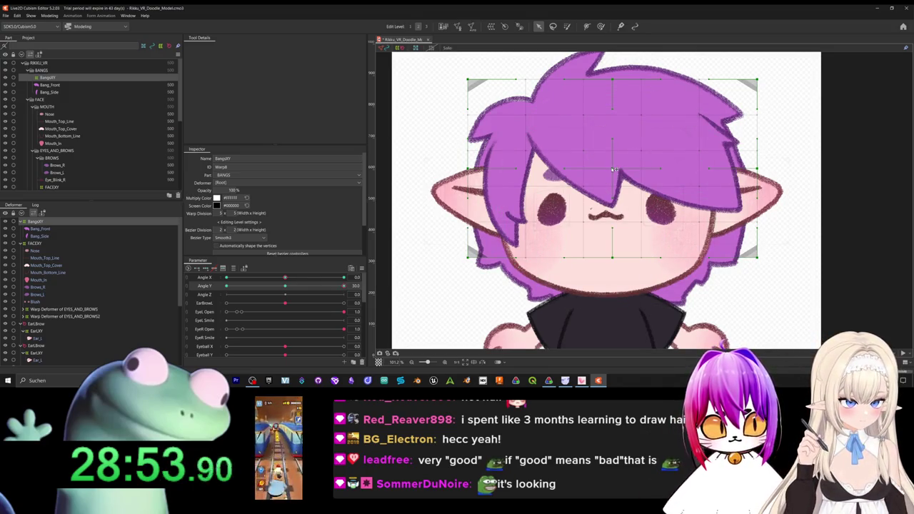
pyautogui.moveTo(613, 170); pyautogui.dragTo(612, 140)
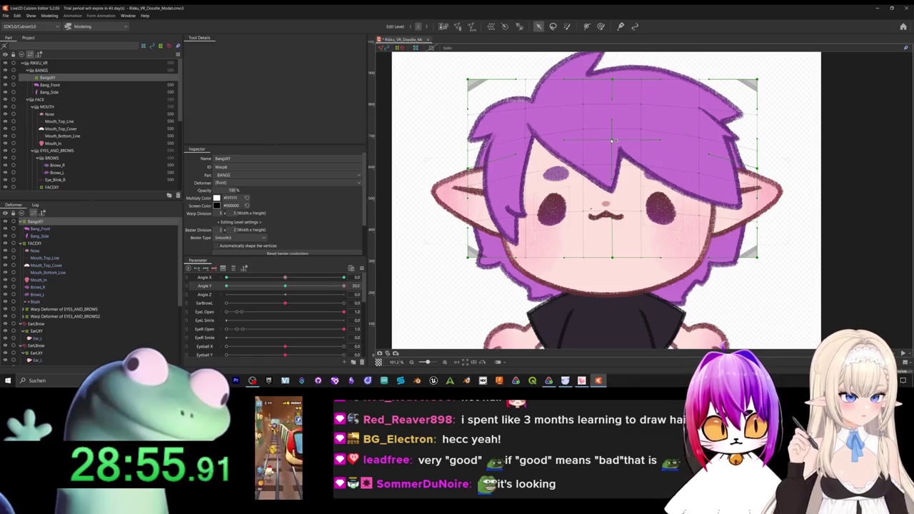
pyautogui.moveTo(758, 170); pyautogui.dragTo(757, 151)
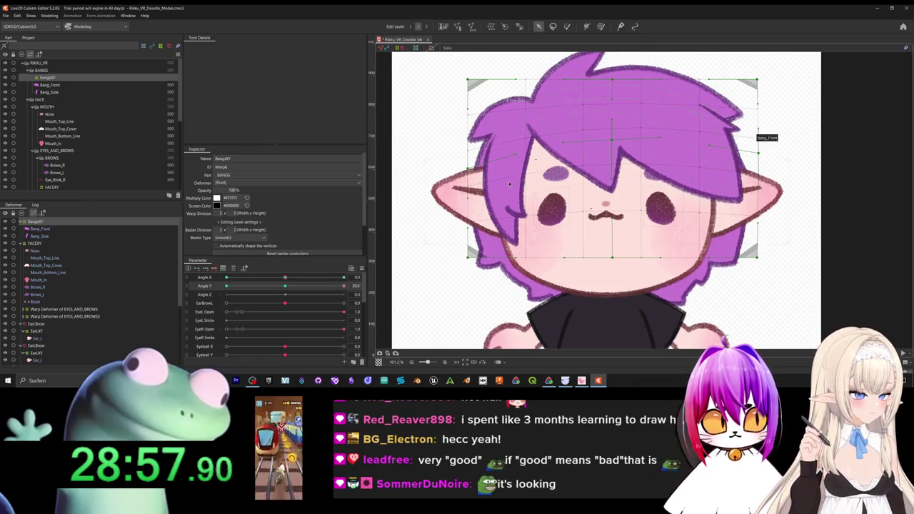
pyautogui.moveTo(469, 170); pyautogui.dragTo(471, 151)
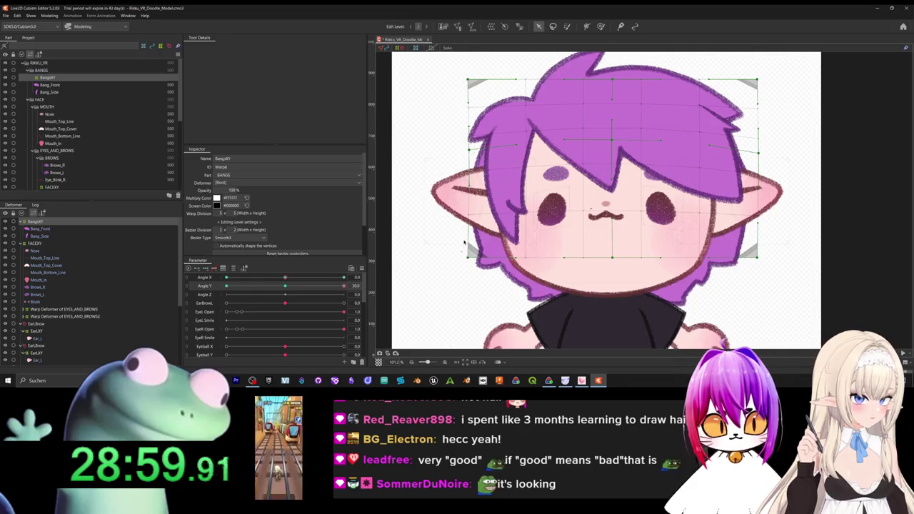
pyautogui.moveTo(467, 232); pyautogui.dragTo(466, 240)
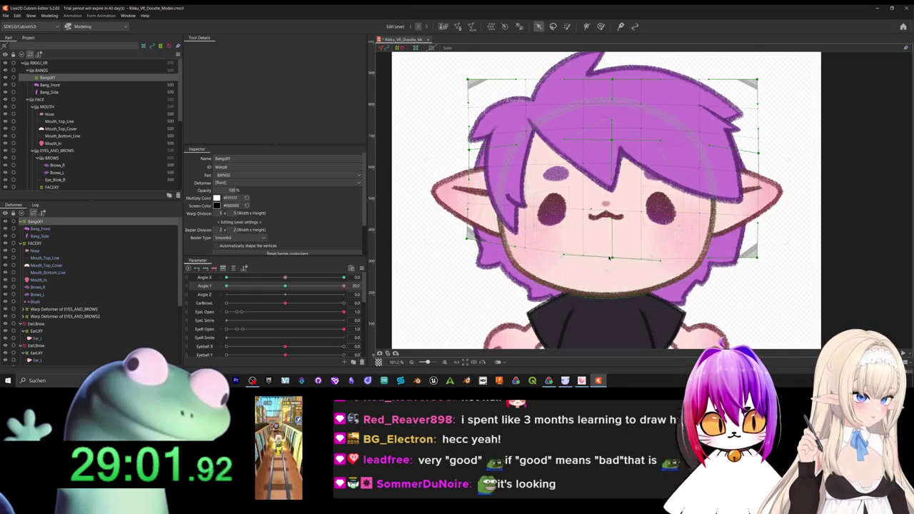
pyautogui.moveTo(611, 257); pyautogui.dragTo(615, 240)
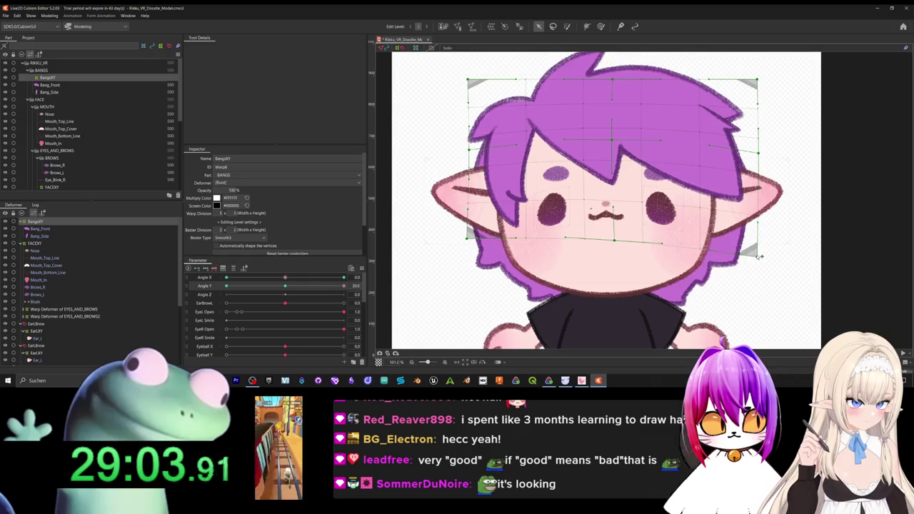
pyautogui.moveTo(759, 257); pyautogui.dragTo(760, 243)
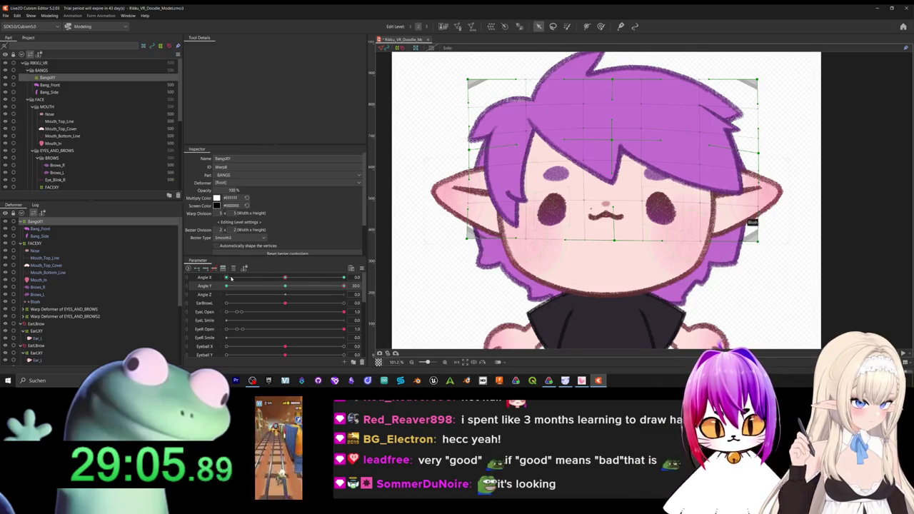
pyautogui.moveTo(342, 287)
pyautogui.mouseDown()
pyautogui.moveTo(375, 294)
pyautogui.moveTo(285, 296)
pyautogui.mouseUp()
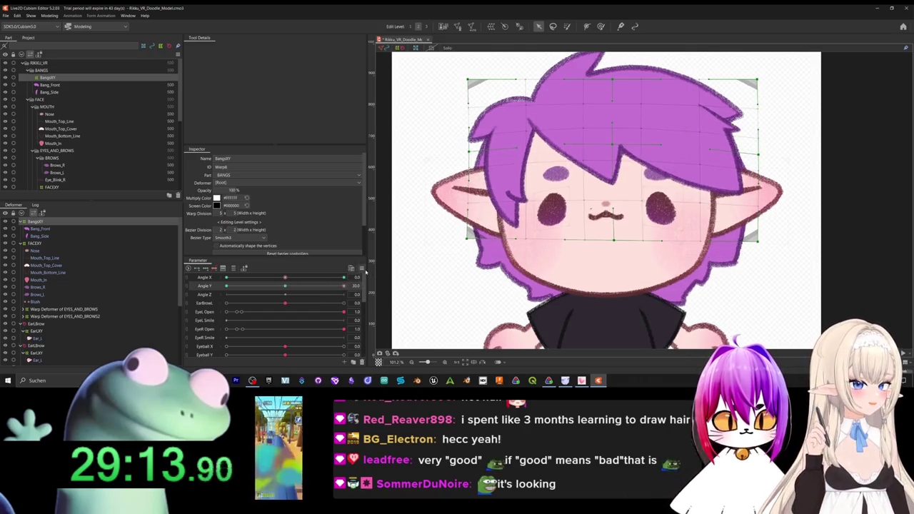
# Mirror the Angle Y 30 bangs shape vertically onto Angle Y -30 with Motion Mirroring.
pyautogui.rightClick(372, 287)
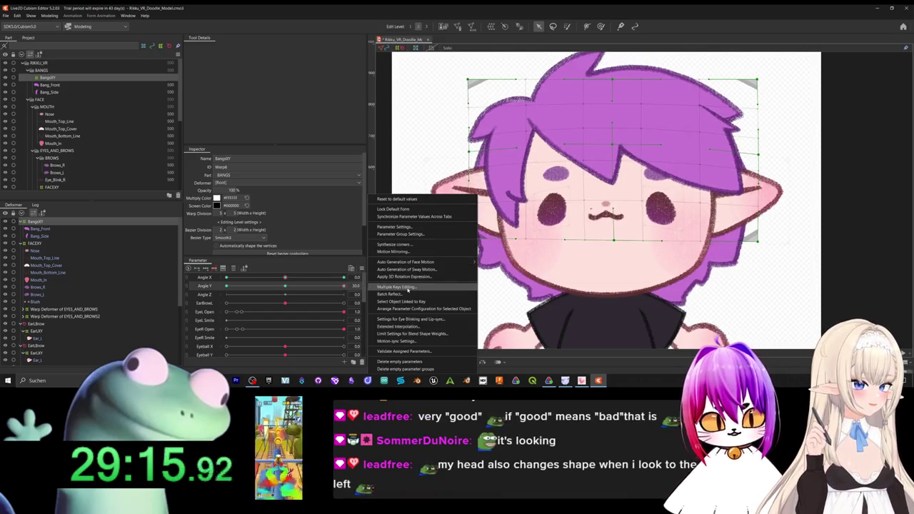
pyautogui.click(325, 286)
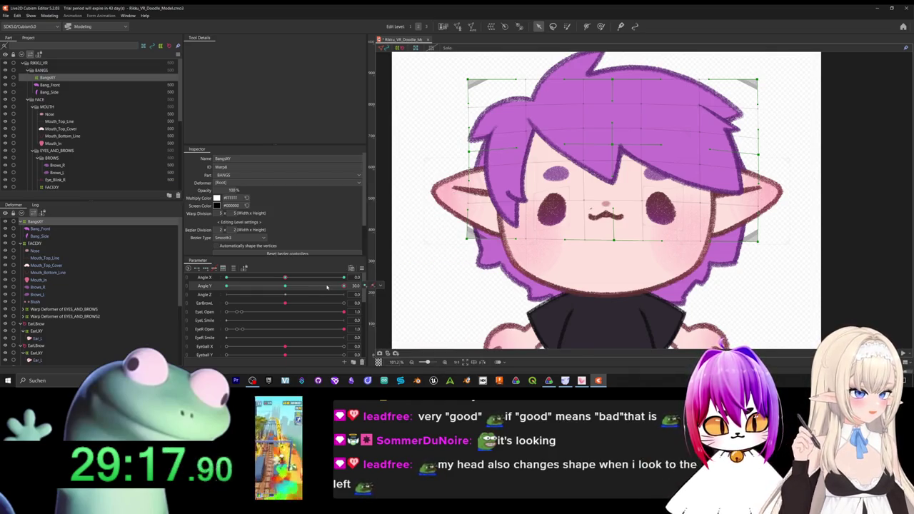
pyautogui.click(361, 274)
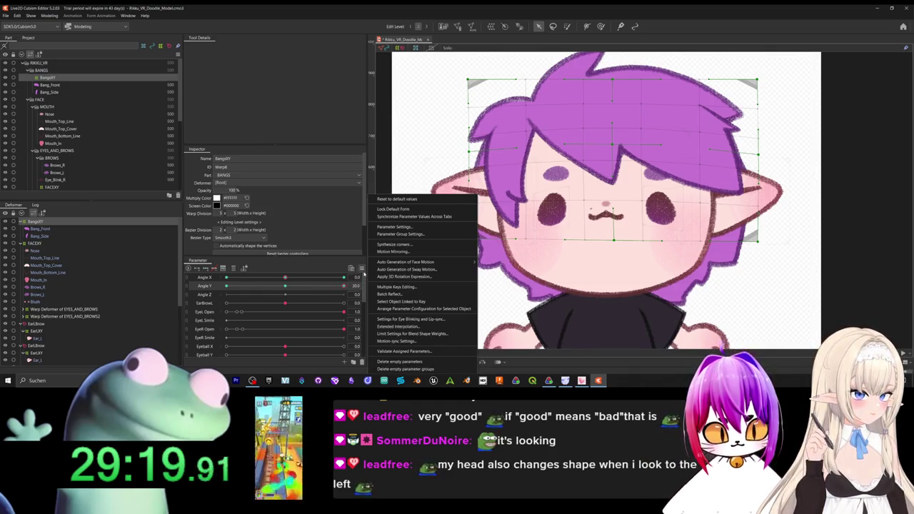
pyautogui.click(395, 251)
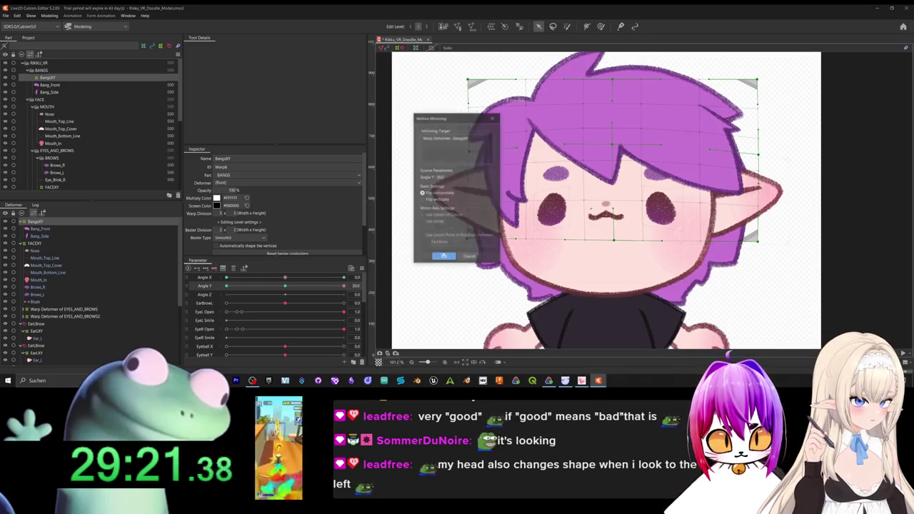
pyautogui.click(437, 199)
pyautogui.click(444, 256)
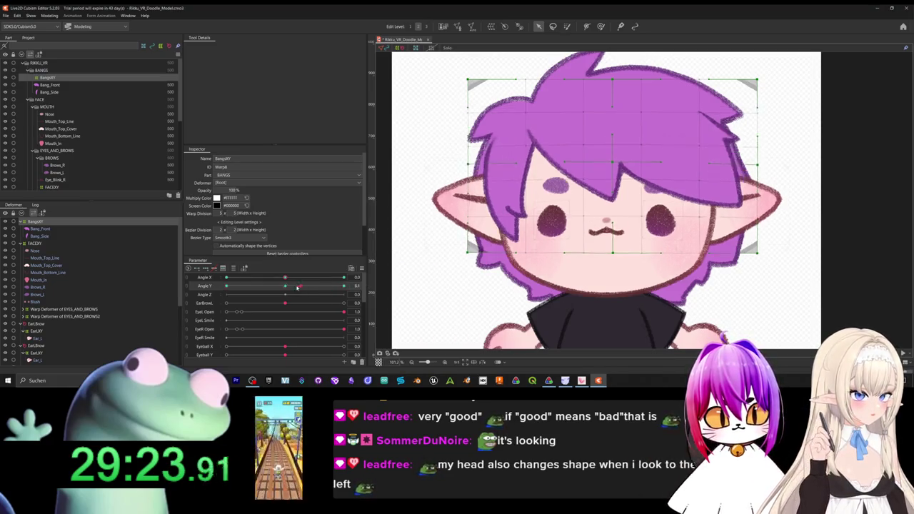
pyautogui.moveTo(285, 286); pyautogui.dragTo(215, 286)
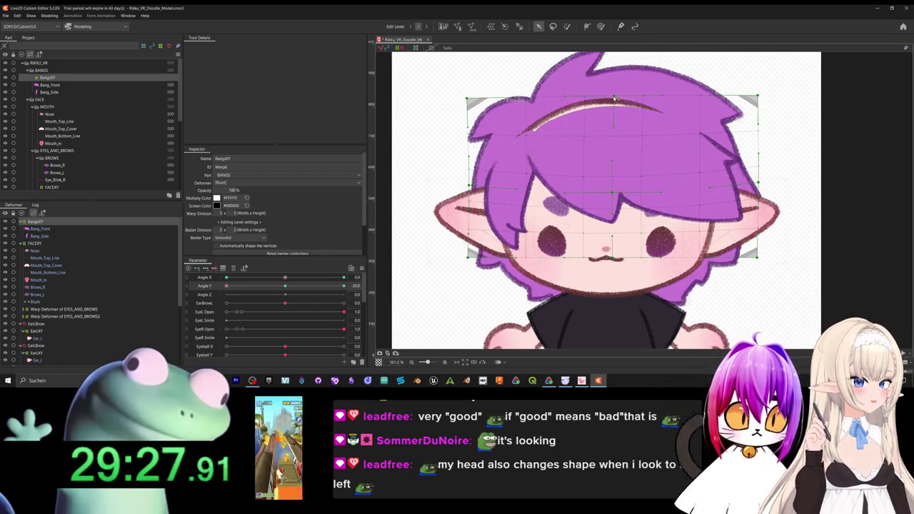
# Raise the top-centre and top-left hair points at Angle Y -30, then preview the range.
pyautogui.moveTo(614, 99); pyautogui.dragTo(613, 81)
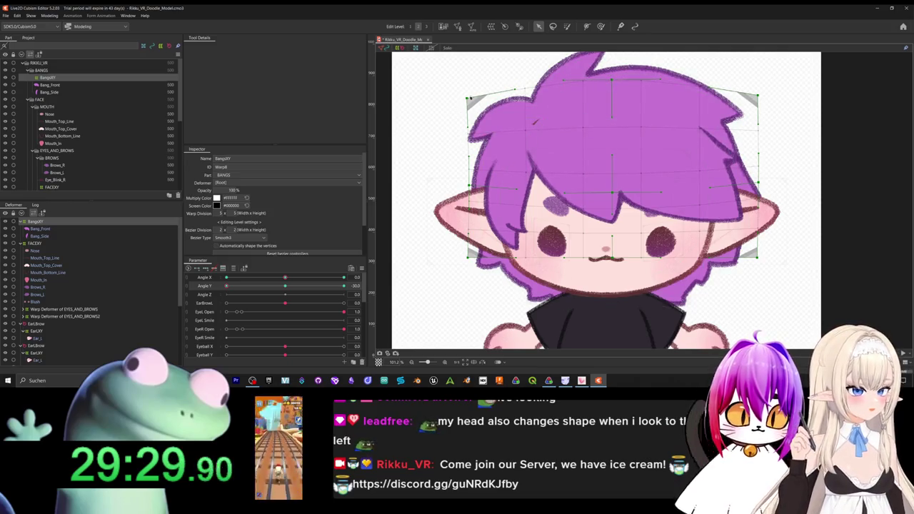
pyautogui.moveTo(468, 98); pyautogui.dragTo(468, 76)
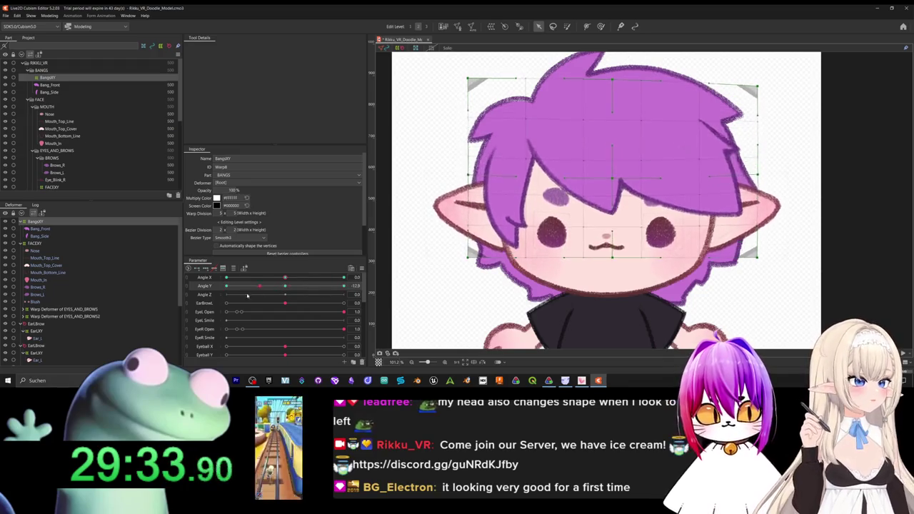
pyautogui.moveTo(228, 286)
pyautogui.mouseDown()
pyautogui.moveTo(169, 291)
pyautogui.moveTo(455, 274)
pyautogui.mouseUp()
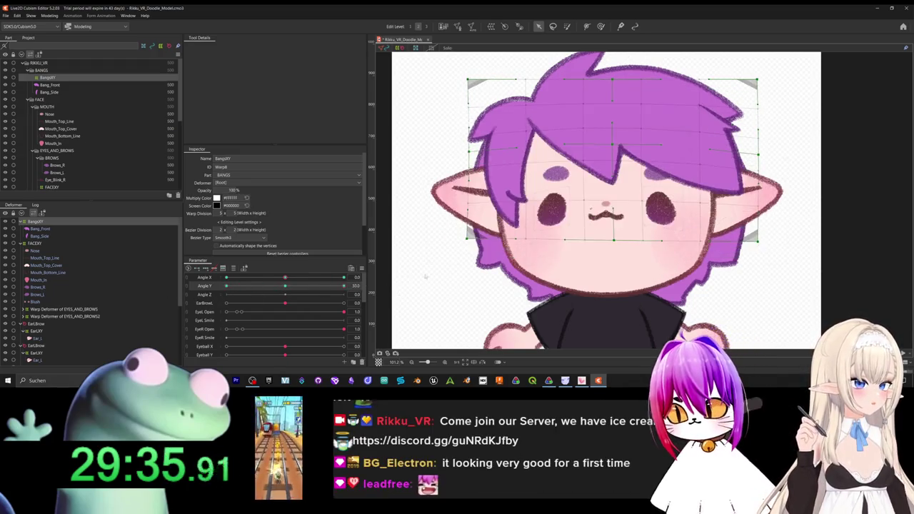
pyautogui.moveTo(343, 286)
pyautogui.mouseDown()
pyautogui.moveTo(282, 277)
pyautogui.moveTo(276, 294)
pyautogui.moveTo(289, 291)
pyautogui.moveTo(209, 291)
pyautogui.moveTo(320, 319)
pyautogui.mouseUp()
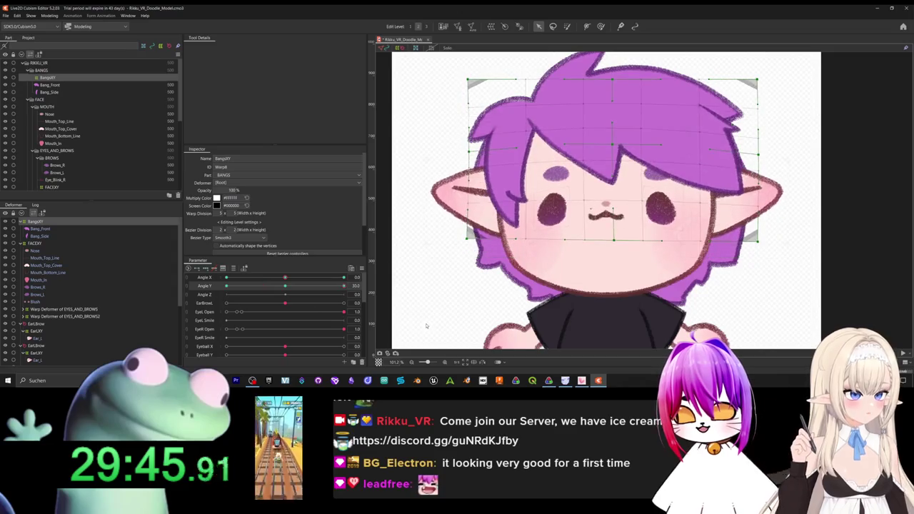
# Sweep Angle Y between -30 and 30 and marquee-select the top row of bangs warp points.
pyautogui.moveTo(427, 326); pyautogui.dragTo(139, 291)
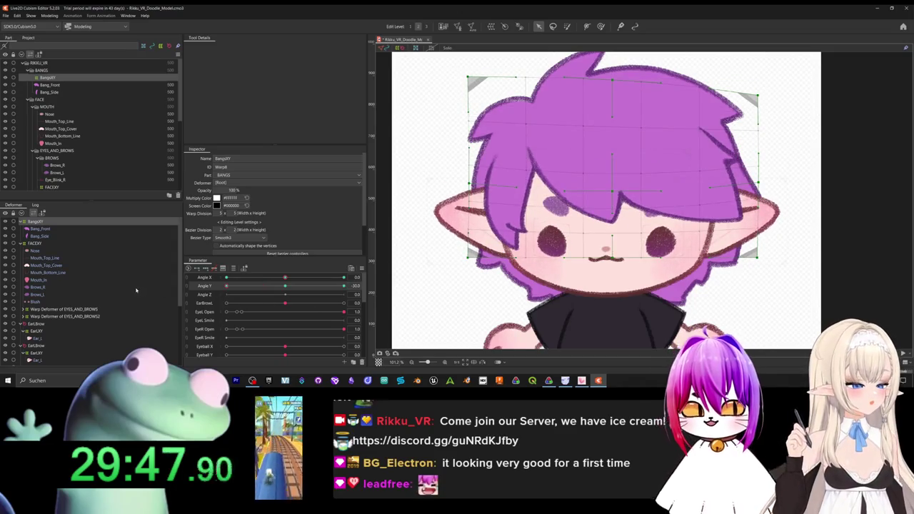
pyautogui.moveTo(226, 285); pyautogui.dragTo(412, 305)
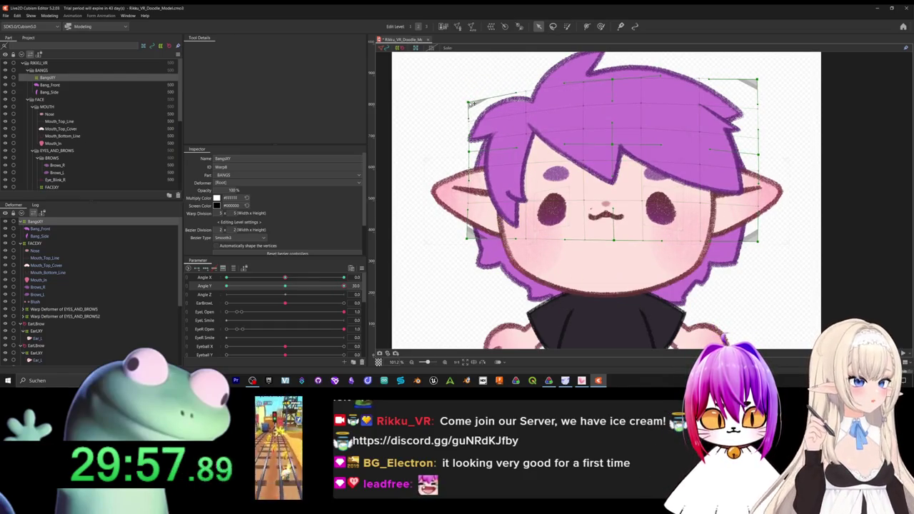
pyautogui.moveTo(342, 288)
pyautogui.mouseDown()
pyautogui.moveTo(380, 306)
pyautogui.moveTo(174, 278)
pyautogui.mouseUp()
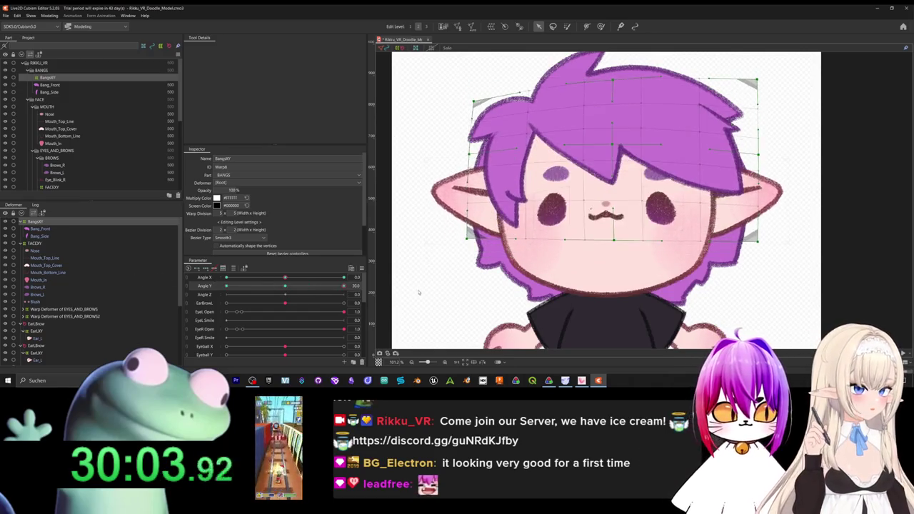
pyautogui.moveTo(430, 63); pyautogui.dragTo(811, 109)
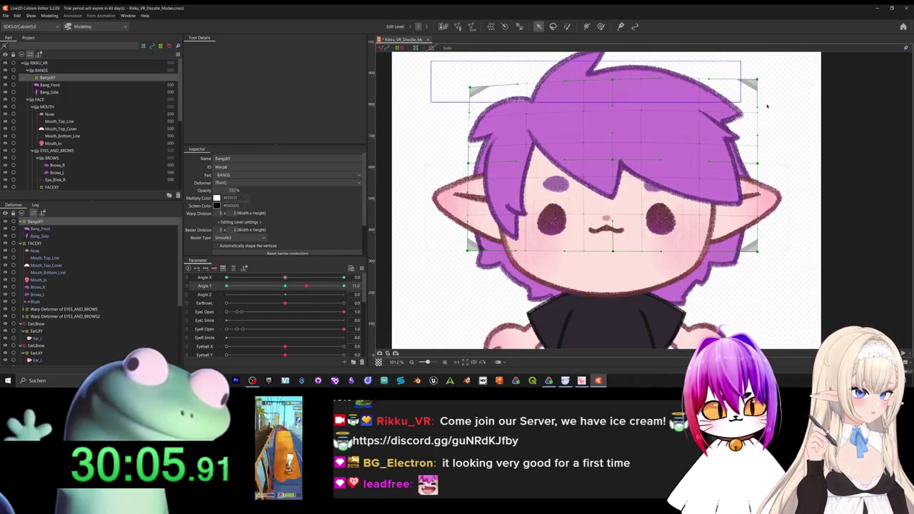
pyautogui.moveTo(306, 286)
pyautogui.mouseDown()
pyautogui.moveTo(346, 287)
pyautogui.moveTo(266, 299)
pyautogui.moveTo(291, 279)
pyautogui.moveTo(283, 283)
pyautogui.mouseUp()
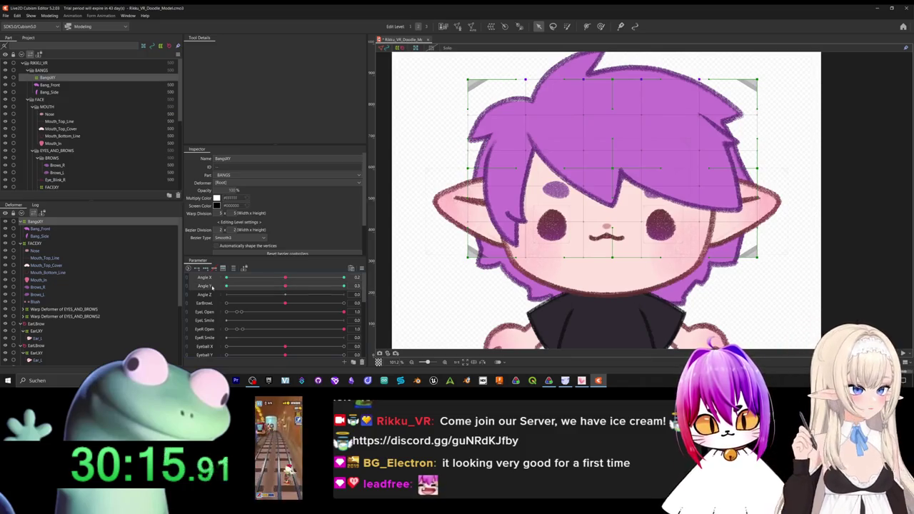
# Synthesize the diagonal corner poses for the BangsXY warp.
pyautogui.rightClick(211, 287)
pyautogui.click(212, 283)
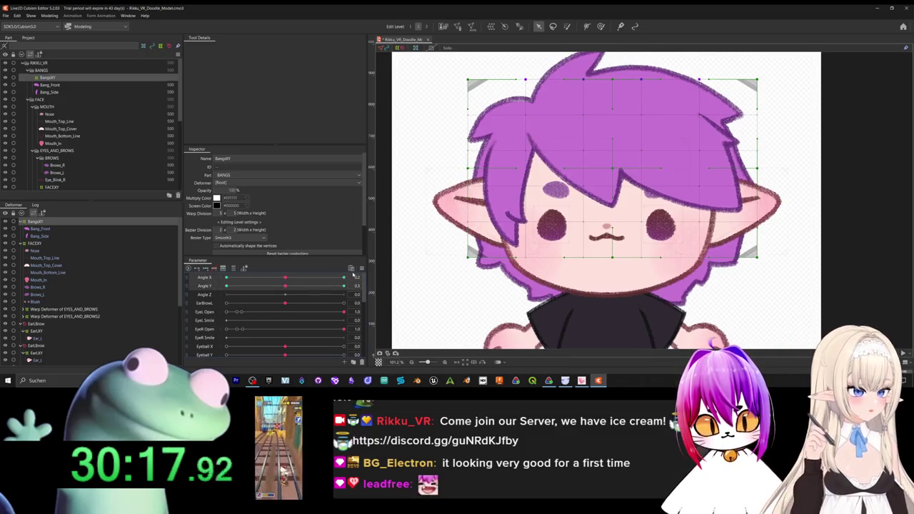
pyautogui.click(361, 268)
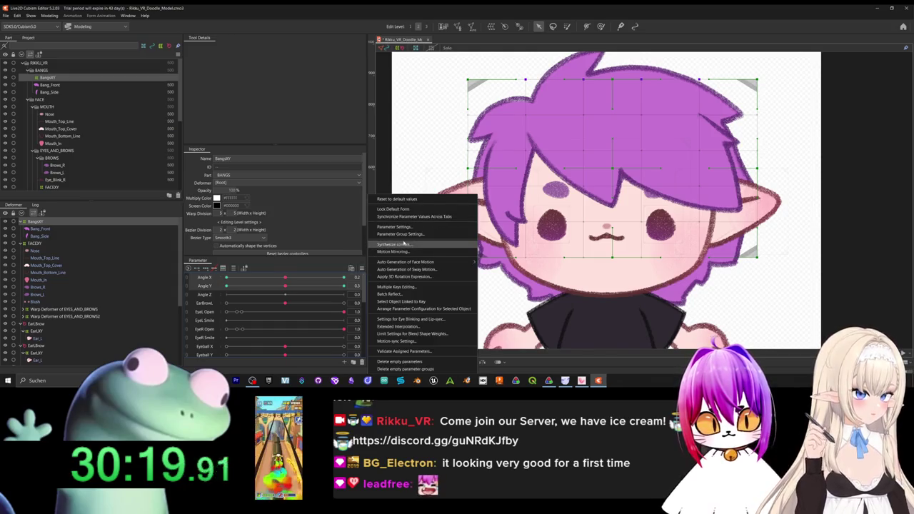
pyautogui.click(399, 245)
pyautogui.click(443, 253)
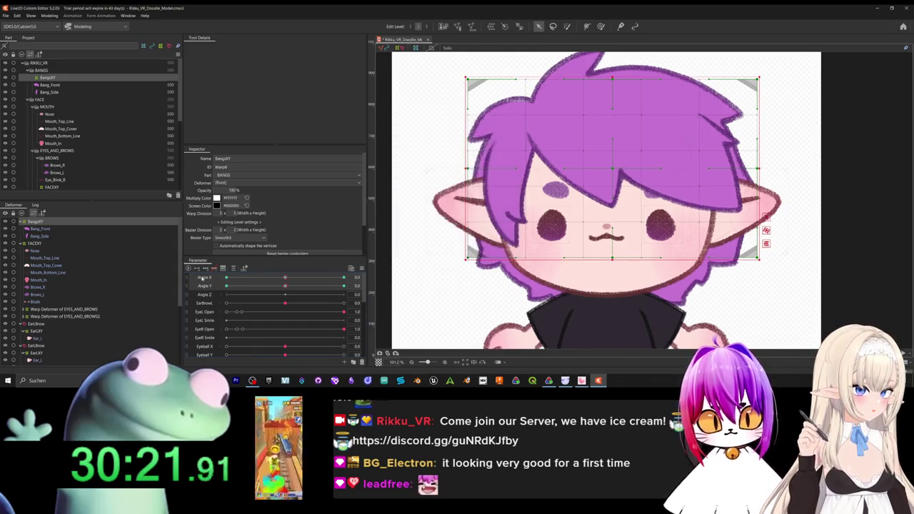
# Combine Angle X and Angle Y into a 2D pad and move it around to check the bangs.
pyautogui.click(188, 279)
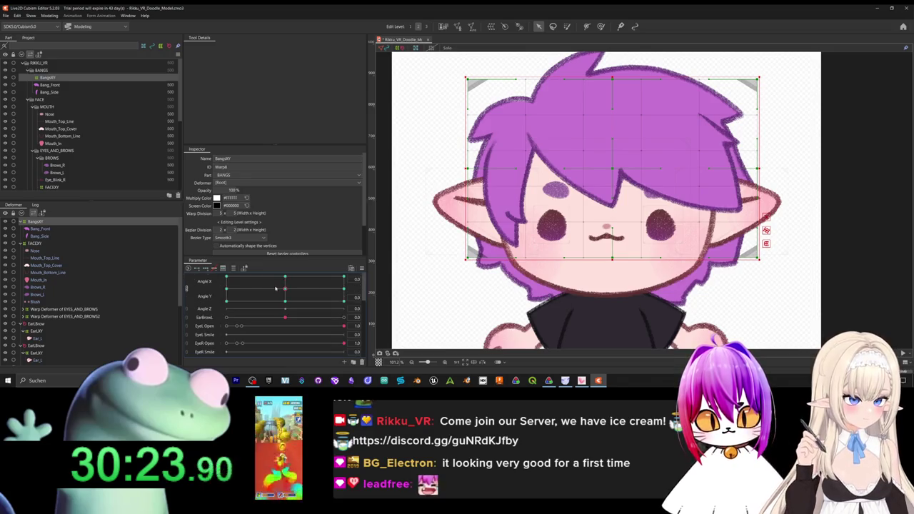
pyautogui.moveTo(285, 288)
pyautogui.mouseDown()
pyautogui.moveTo(303, 276)
pyautogui.moveTo(249, 288)
pyautogui.moveTo(322, 277)
pyautogui.moveTo(259, 300)
pyautogui.mouseUp()
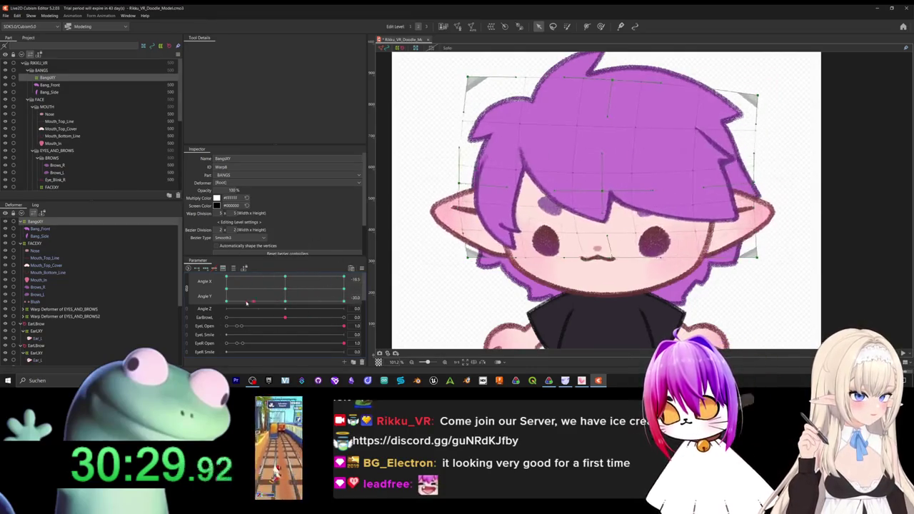
pyautogui.moveTo(340, 295)
pyautogui.mouseDown()
pyautogui.moveTo(275, 286)
pyautogui.moveTo(297, 280)
pyautogui.moveTo(255, 284)
pyautogui.moveTo(265, 299)
pyautogui.mouseUp()
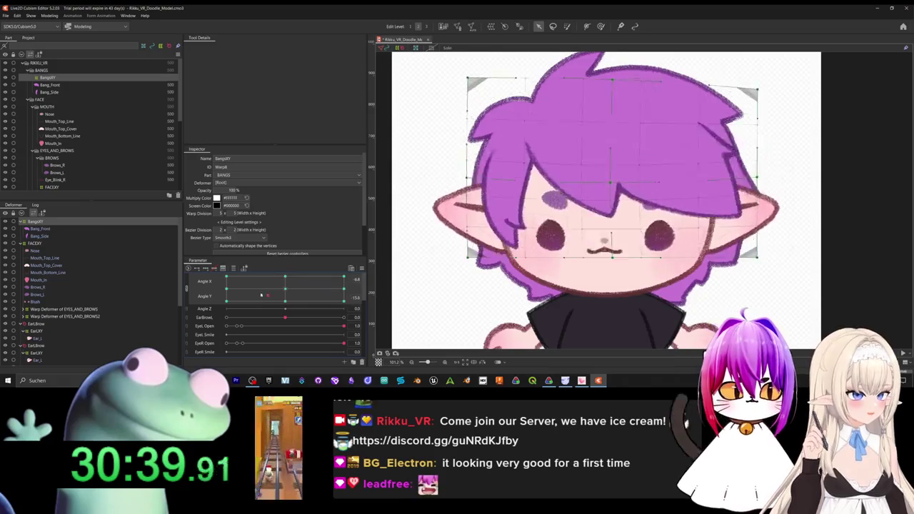
pyautogui.moveTo(265, 297); pyautogui.dragTo(287, 297)
pyautogui.moveTo(384, 273); pyautogui.dragTo(382, 260)
pyautogui.moveTo(280, 305)
pyautogui.mouseDown()
pyautogui.moveTo(405, 298)
pyautogui.moveTo(414, 340)
pyautogui.mouseUp()
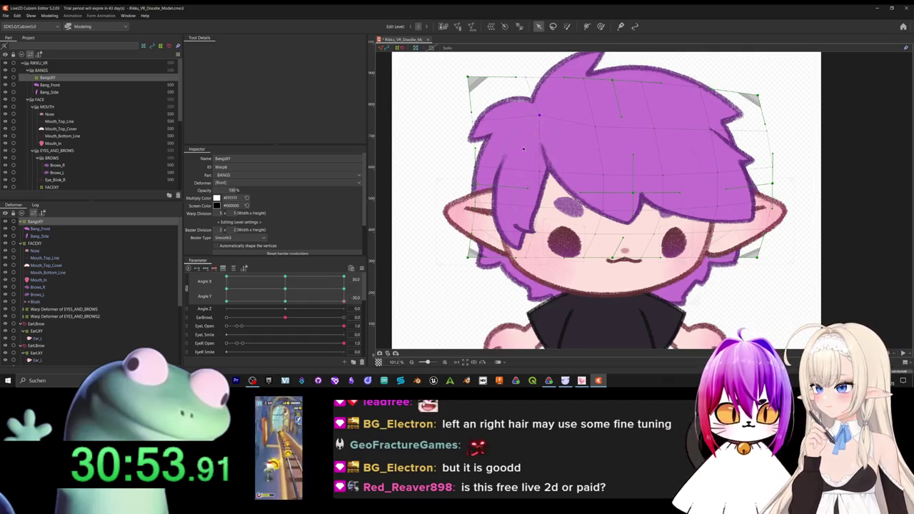
# At the full-left head turn, nudge the BangsXY grid's left-middle point right, then test the diagonal poses.
pyautogui.moveTo(344, 300); pyautogui.dragTo(227, 300)
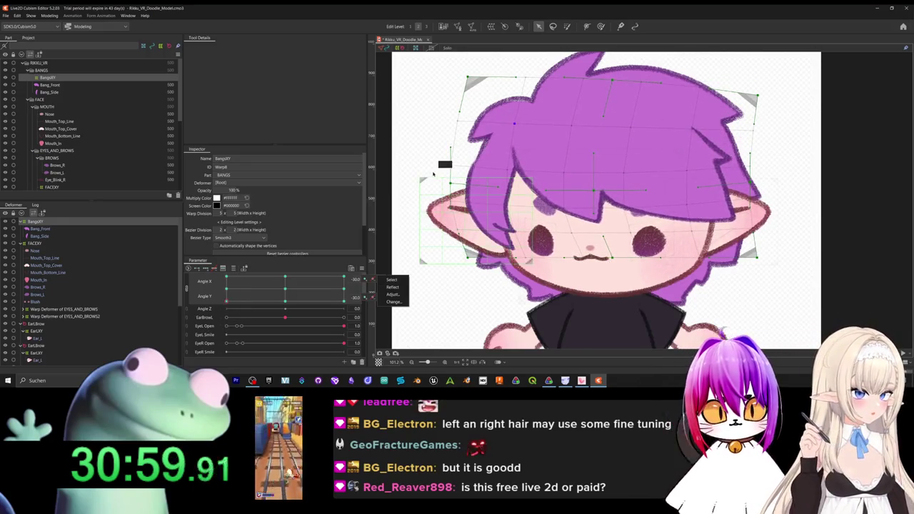
pyautogui.moveTo(451, 184); pyautogui.dragTo(460, 187)
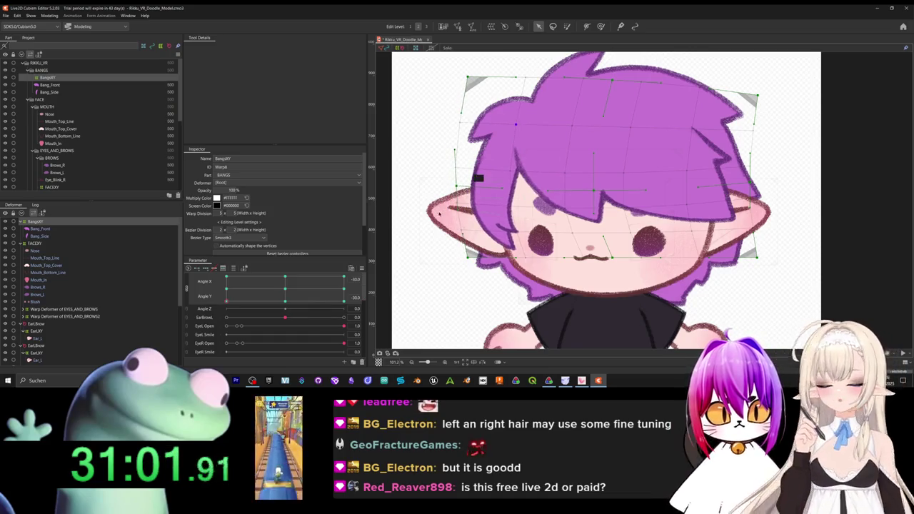
pyautogui.moveTo(227, 300); pyautogui.dragTo(230, 253)
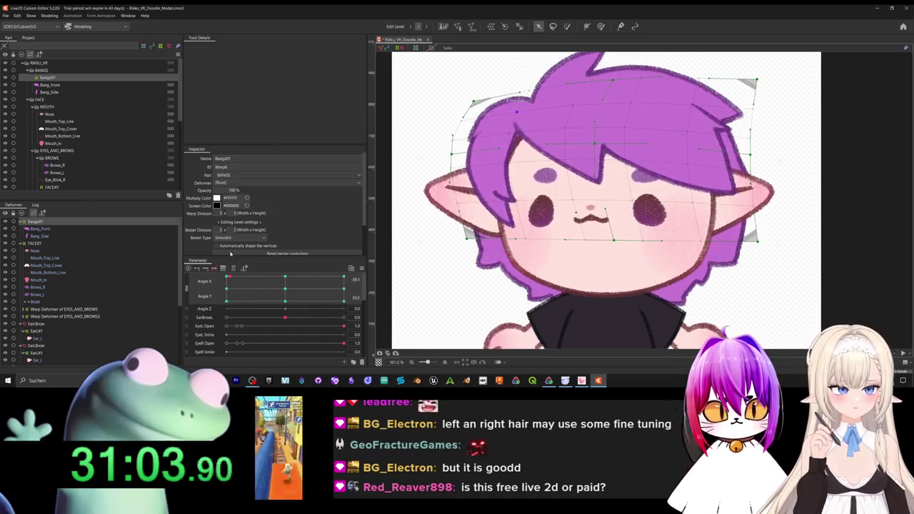
pyautogui.moveTo(230, 253)
pyautogui.mouseDown()
pyautogui.moveTo(318, 336)
pyautogui.moveTo(365, 334)
pyautogui.moveTo(144, 331)
pyautogui.mouseUp()
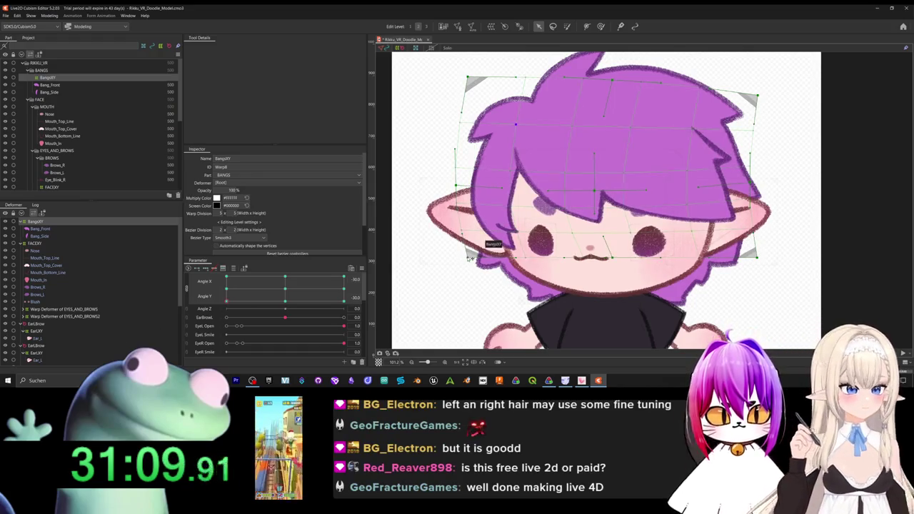
pyautogui.moveTo(292, 295)
pyautogui.mouseDown()
pyautogui.moveTo(310, 301)
pyautogui.moveTo(232, 326)
pyautogui.moveTo(297, 297)
pyautogui.moveTo(292, 284)
pyautogui.moveTo(211, 328)
pyautogui.moveTo(346, 324)
pyautogui.mouseUp()
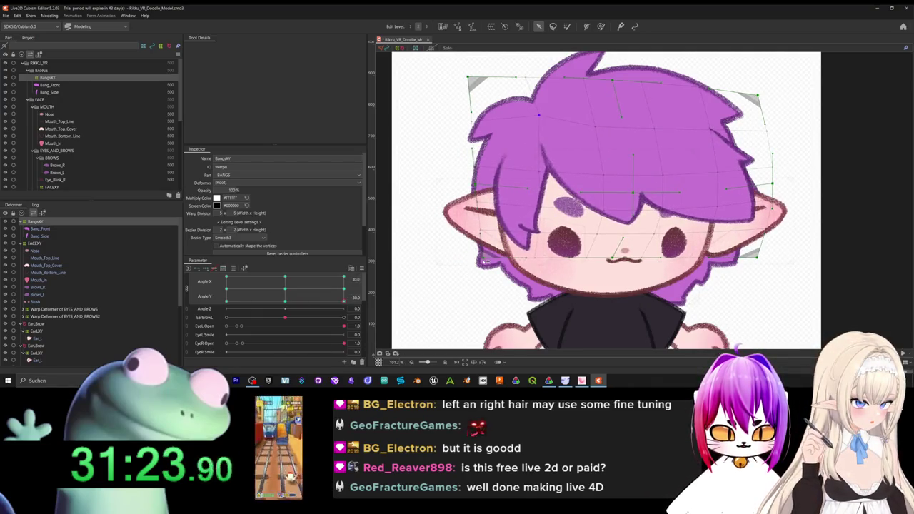
pyautogui.moveTo(335, 300); pyautogui.dragTo(338, 277)
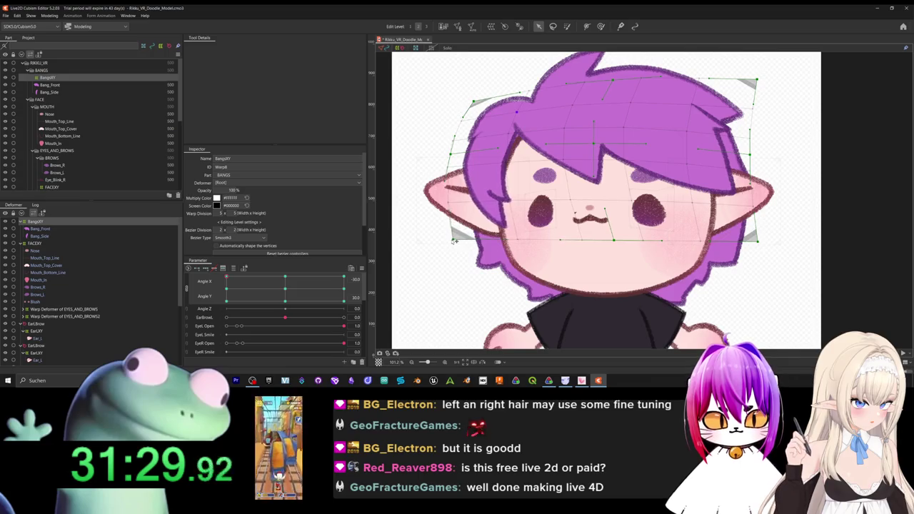
# Pull the bangs grid's lower-left corner inward, then sweep the head through each direction back to centre.
pyautogui.moveTo(227, 279); pyautogui.dragTo(232, 277)
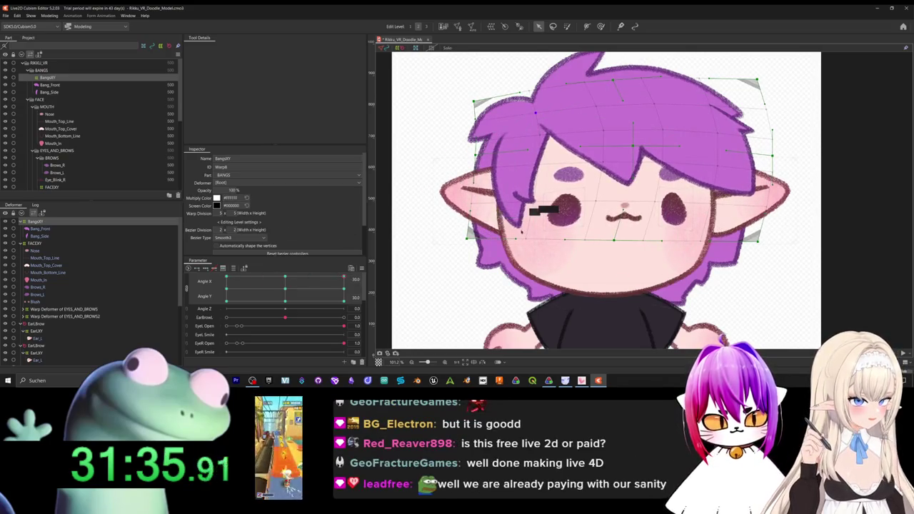
pyautogui.moveTo(469, 240); pyautogui.dragTo(493, 241)
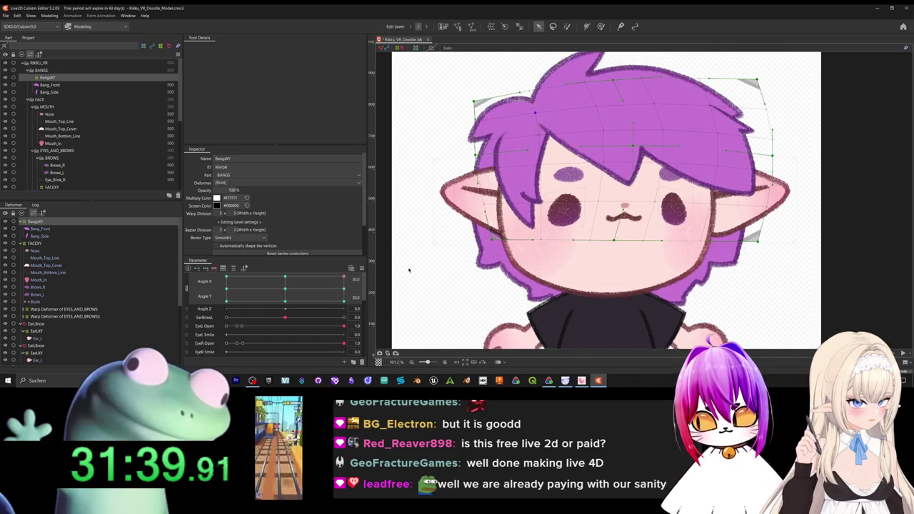
pyautogui.moveTo(335, 278); pyautogui.dragTo(176, 240)
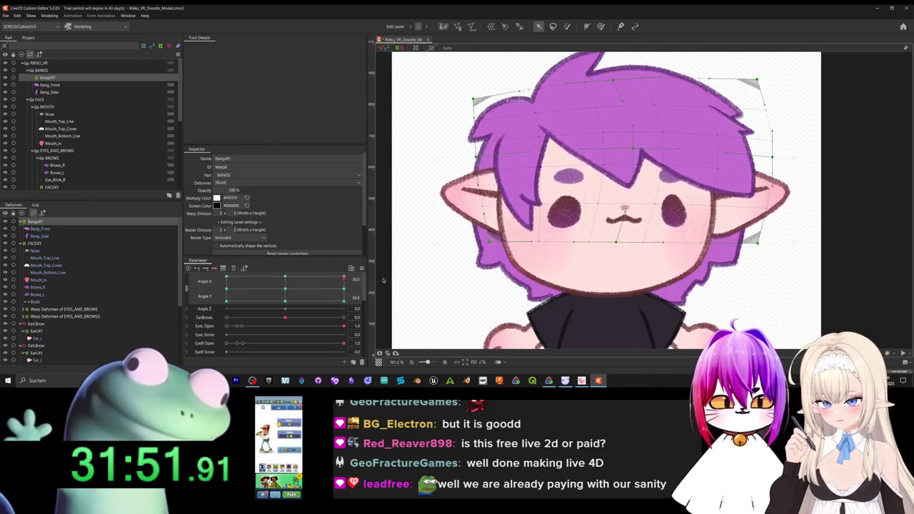
pyautogui.moveTo(202, 261)
pyautogui.mouseDown()
pyautogui.moveTo(323, 237)
pyautogui.moveTo(271, 293)
pyautogui.moveTo(351, 289)
pyautogui.moveTo(256, 297)
pyautogui.moveTo(272, 292)
pyautogui.mouseUp()
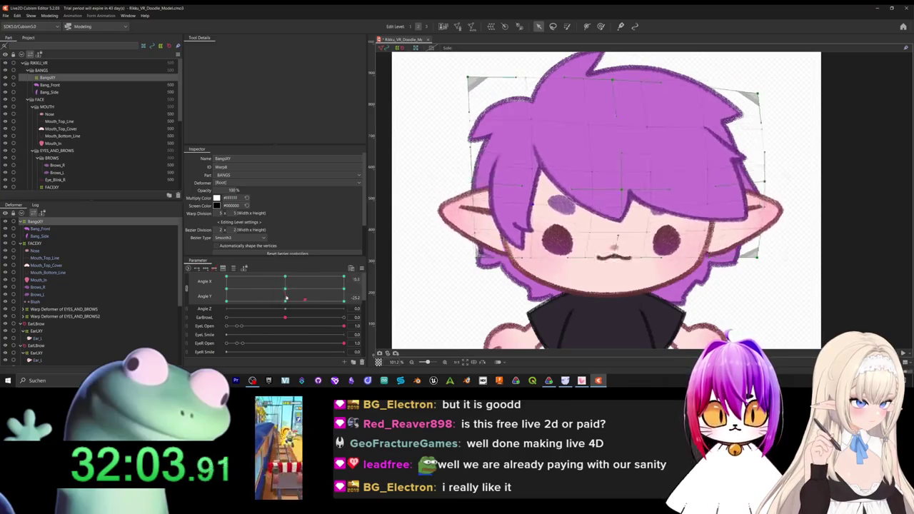
pyautogui.moveTo(284, 291); pyautogui.dragTo(301, 297)
pyautogui.click(50, 15)
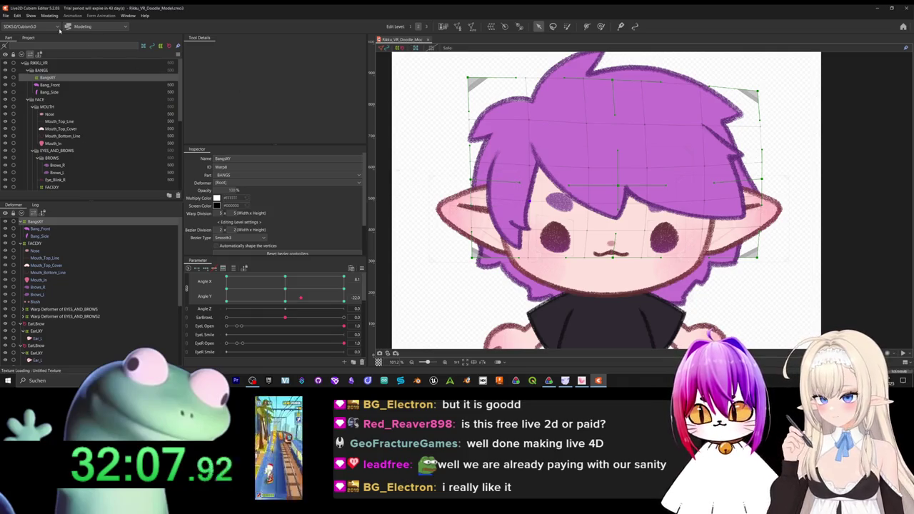
# Open Modeling > Physics Settings and close it again without changes.
pyautogui.click(50, 15)
pyautogui.click(71, 162)
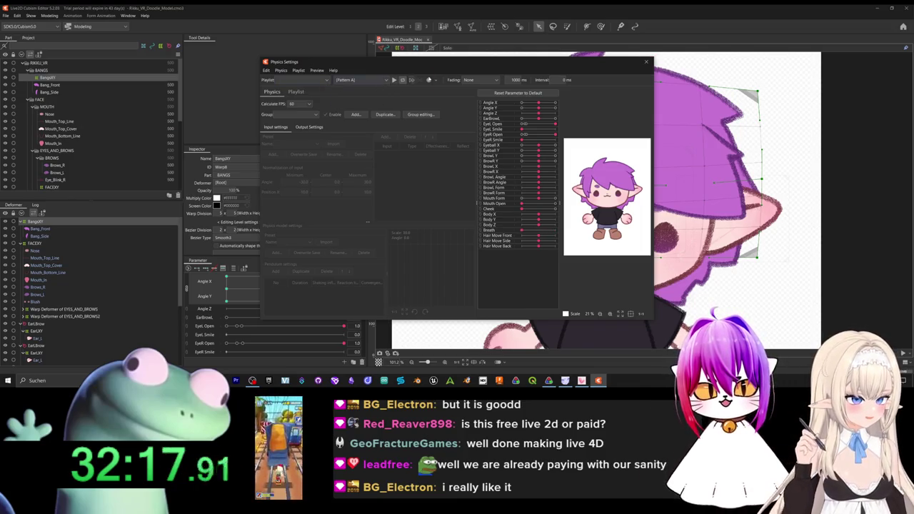
pyautogui.click(646, 61)
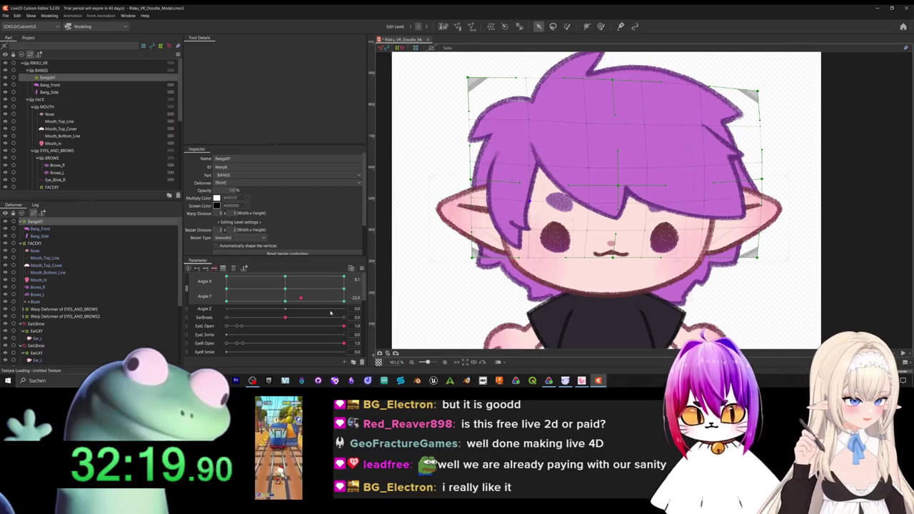
# Return the head to neutral, split the Angle X/Y pad into sliders, and check the bangs.
pyautogui.moveTo(301, 297)
pyautogui.mouseDown()
pyautogui.moveTo(286, 278)
pyautogui.moveTo(286, 291)
pyautogui.mouseUp()
pyautogui.click(186, 289)
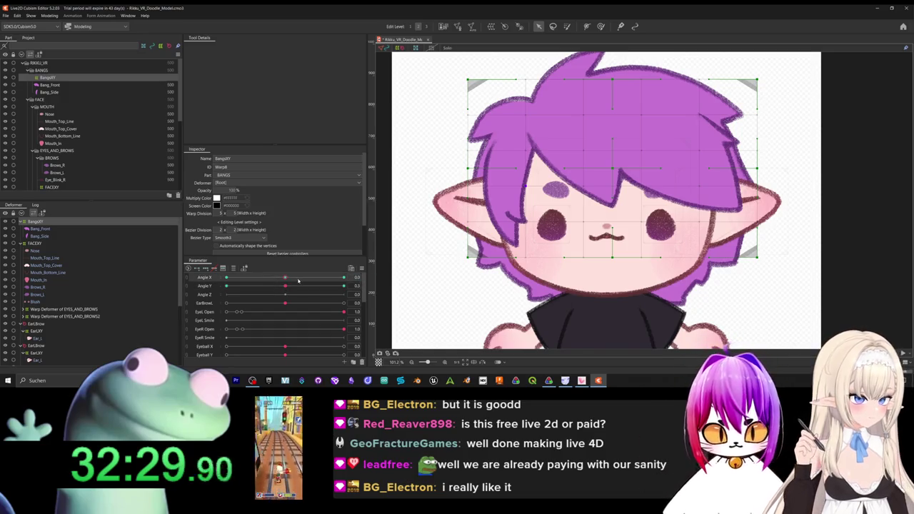
pyautogui.moveTo(285, 280)
pyautogui.mouseDown()
pyautogui.moveTo(199, 281)
pyautogui.moveTo(285, 281)
pyautogui.mouseUp()
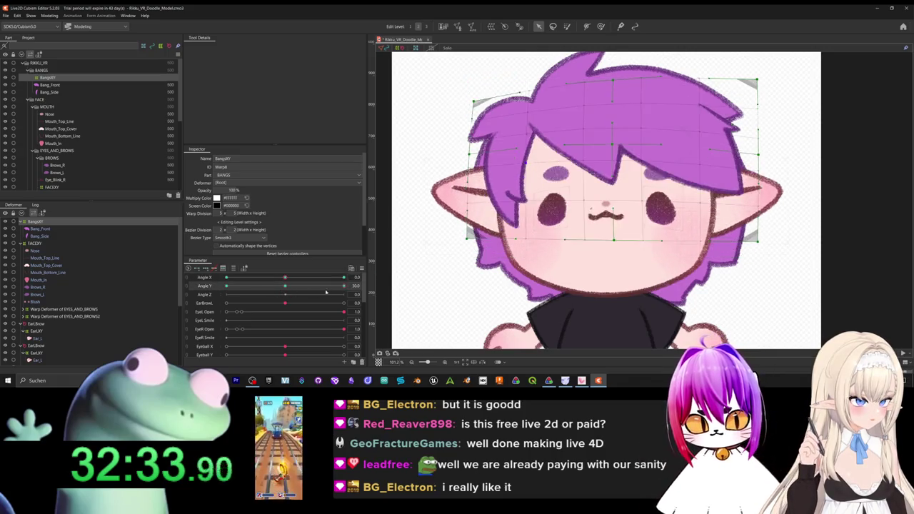
pyautogui.moveTo(305, 290)
pyautogui.mouseDown()
pyautogui.moveTo(347, 287)
pyautogui.moveTo(245, 295)
pyautogui.moveTo(337, 319)
pyautogui.moveTo(291, 312)
pyautogui.mouseUp()
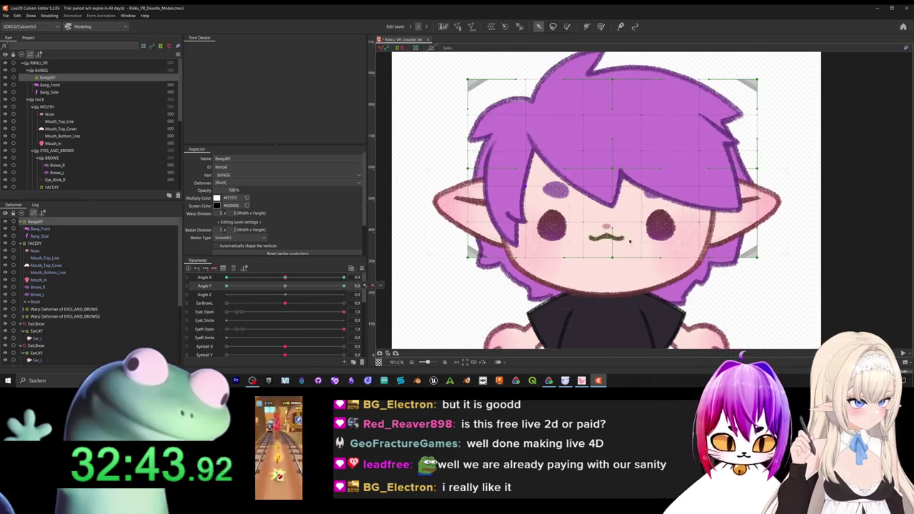
# Select the Hair_Back mesh in the BACK_HAIR part and start a new warp deformer for it.
pyautogui.scroll(-5, 621, 240)
pyautogui.scroll(3, 653, 250)
pyautogui.scroll(-2, 653, 250)
pyautogui.scroll(-1, 643, 253)
pyautogui.scroll(3, 625, 263)
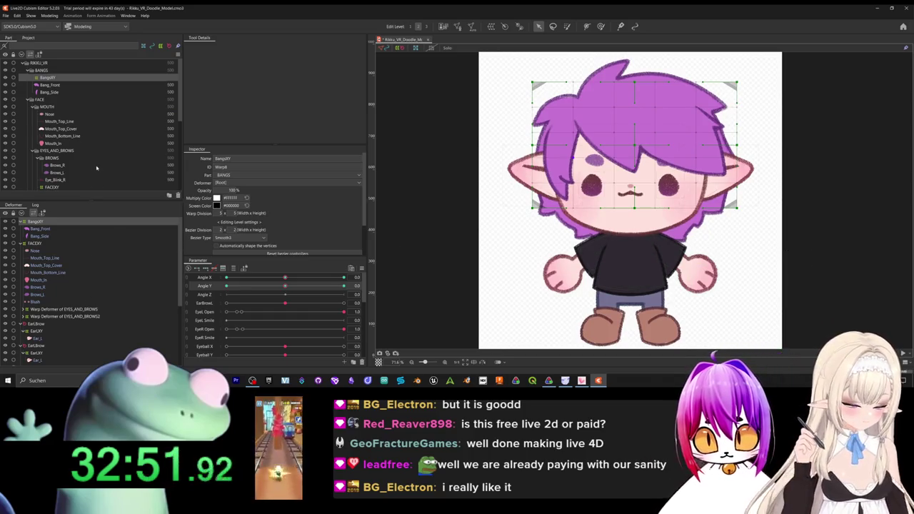
pyautogui.scroll(-5, 93, 171)
pyautogui.scroll(-3, 84, 183)
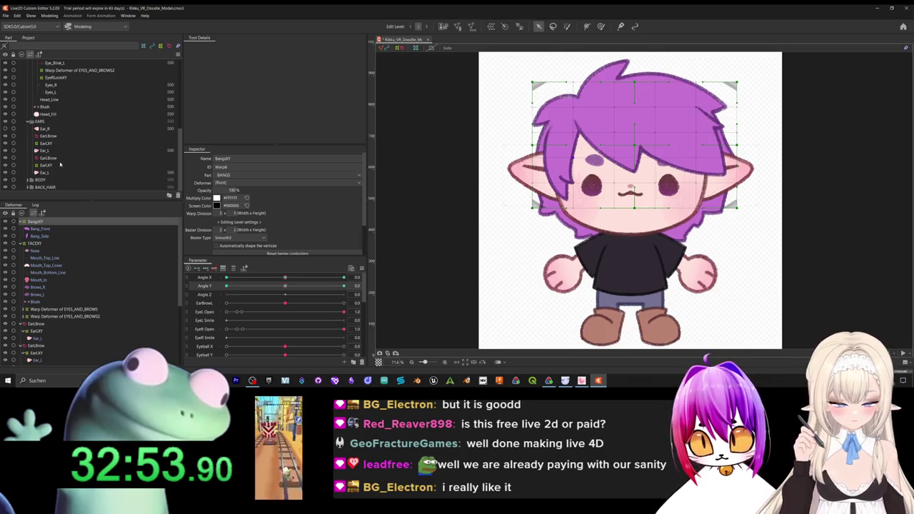
pyautogui.click(57, 187)
pyautogui.scroll(-5, 95, 255)
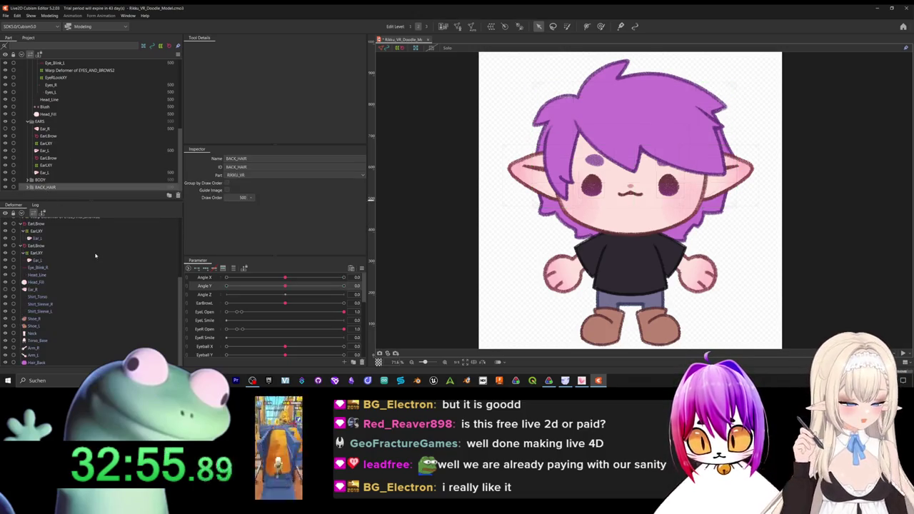
pyautogui.click(43, 362)
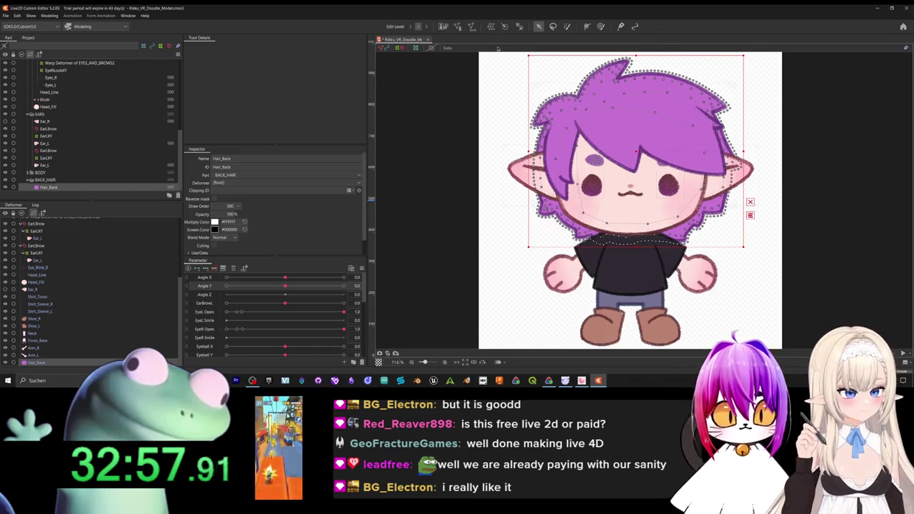
pyautogui.click(491, 27)
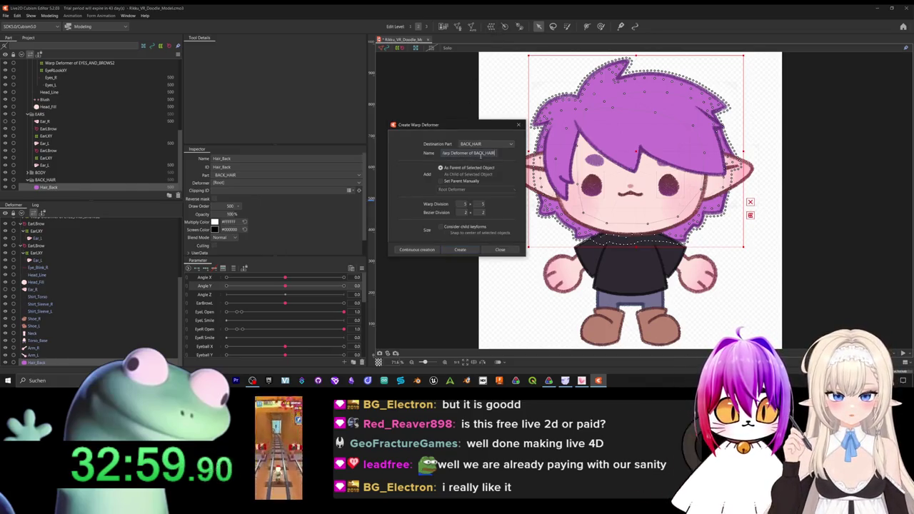
# Create the HairBackXY warp deformer and add Angle X keys at -30, 0 and 30.
pyautogui.tripleClick(481, 154)
pyautogui.write('HairBa')
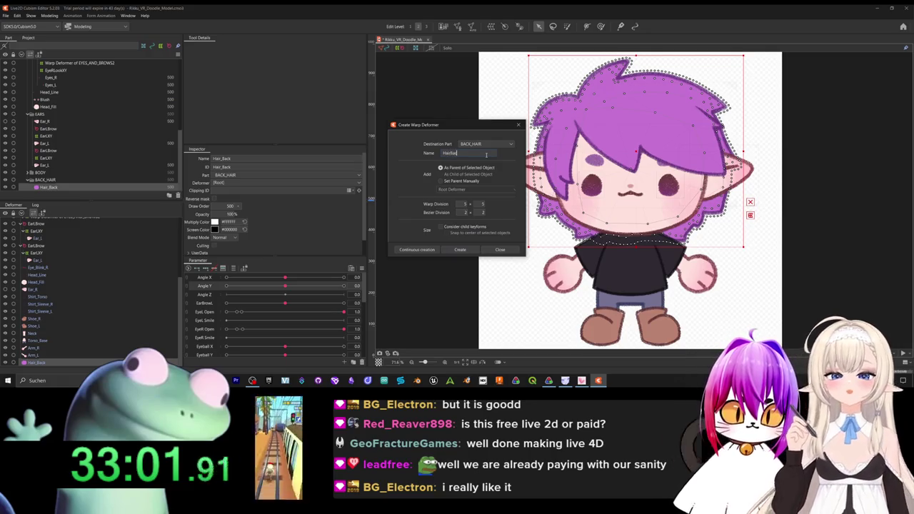
pyautogui.write('ckW')
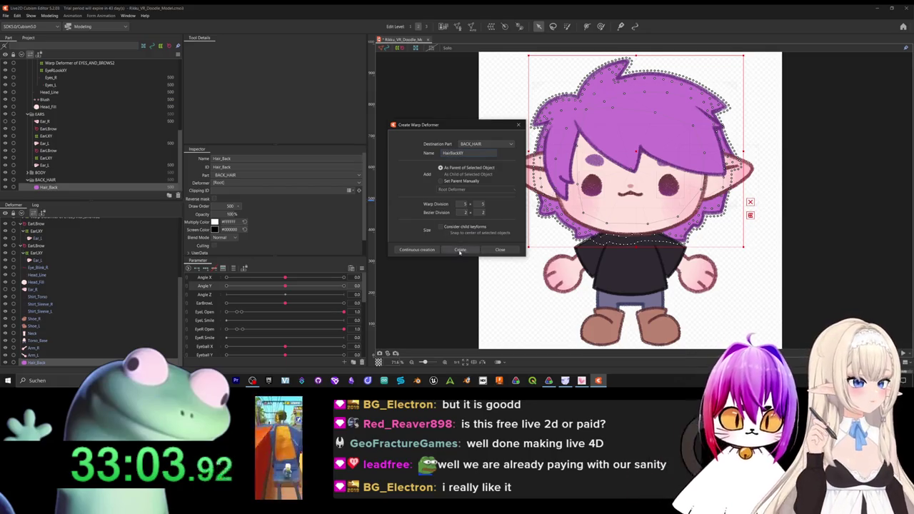
pyautogui.click(460, 250)
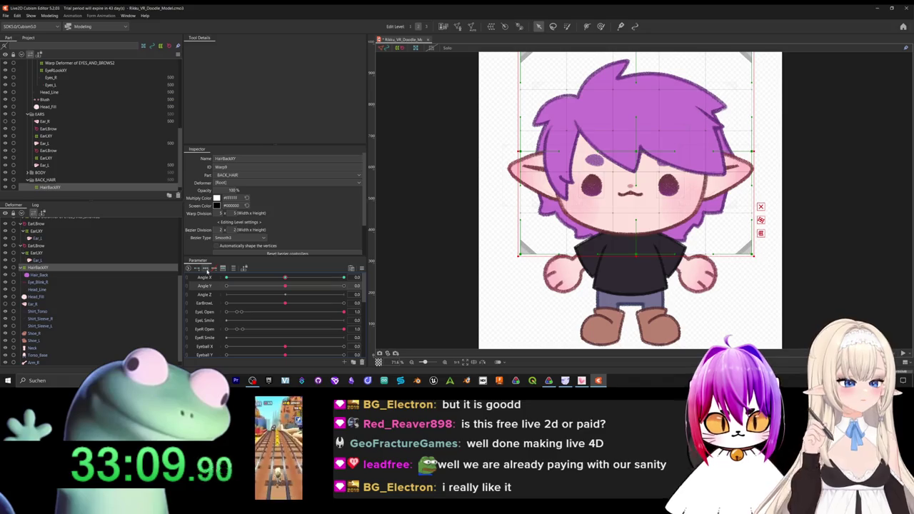
pyautogui.click(207, 270)
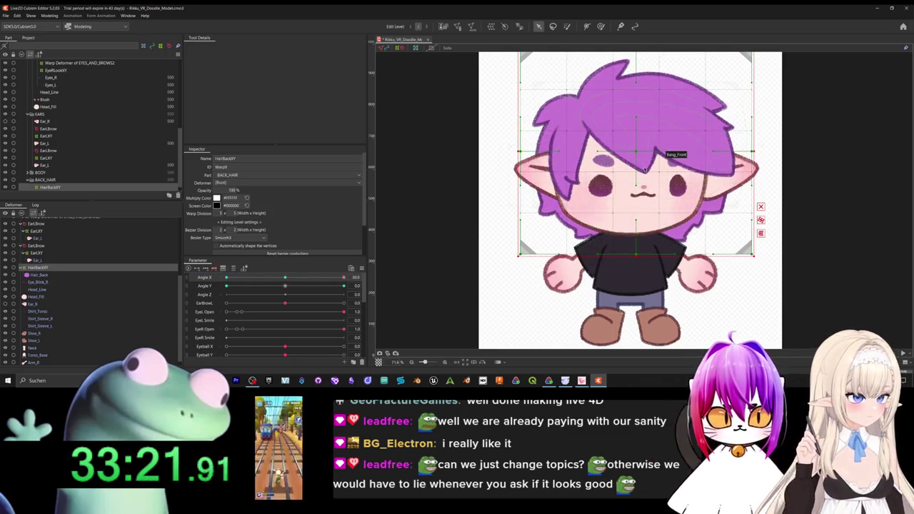
# Reshape the HairBackXY back hair for the side turn and for Angle Y tilts of 30 and -30.
pyautogui.moveTo(635, 152); pyautogui.dragTo(632, 151)
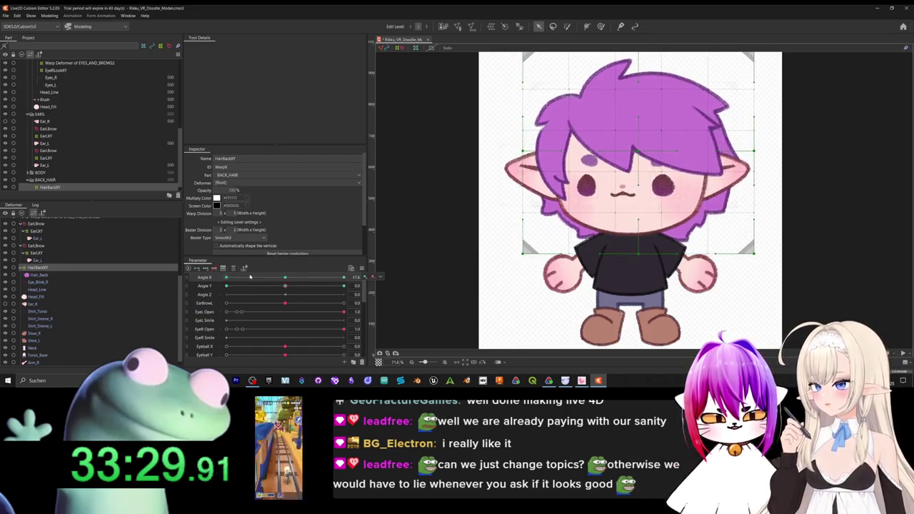
pyautogui.moveTo(285, 285); pyautogui.dragTo(344, 286)
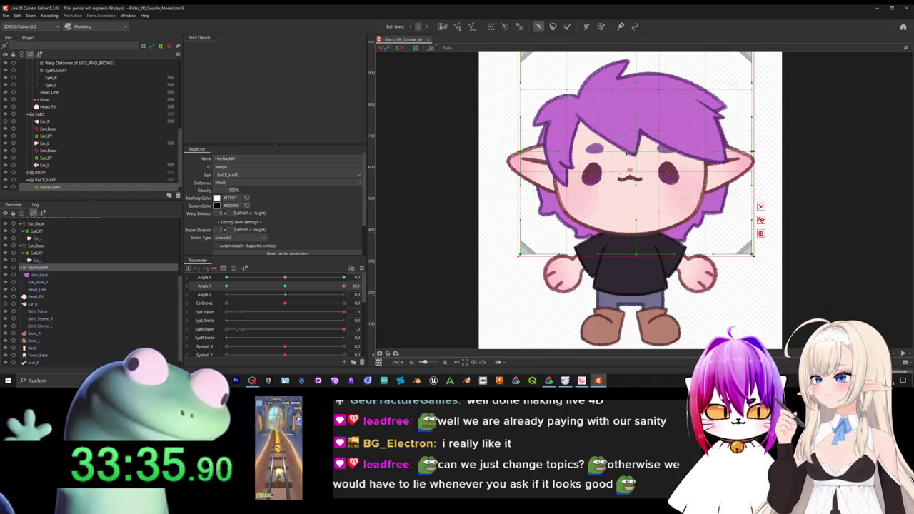
pyautogui.moveTo(635, 152); pyautogui.dragTo(635, 155)
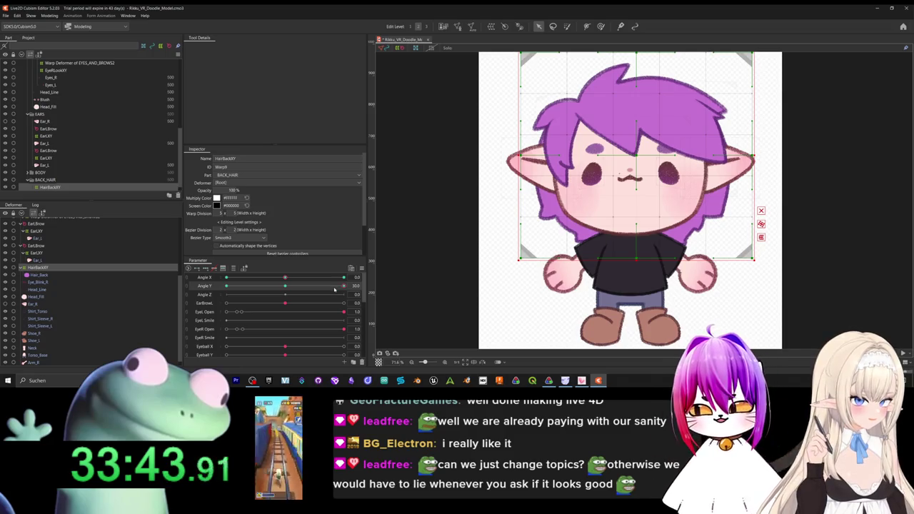
pyautogui.moveTo(341, 287); pyautogui.dragTo(225, 285)
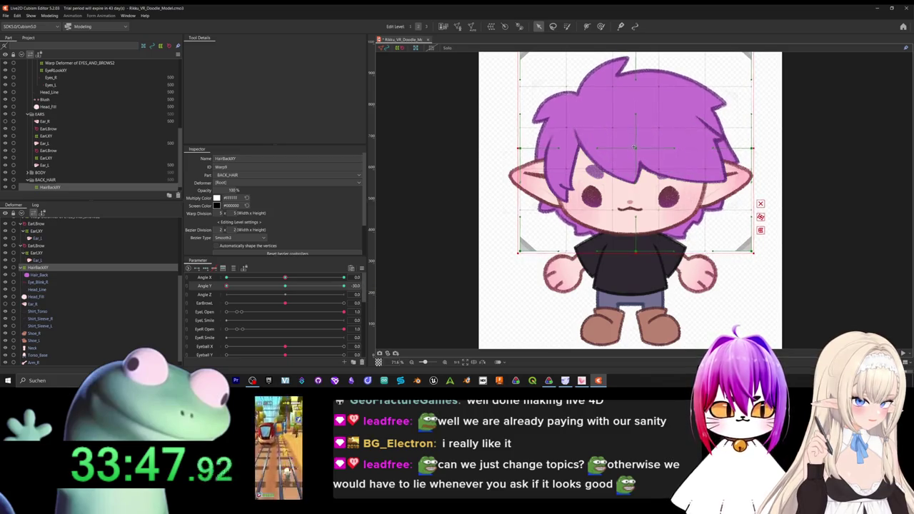
pyautogui.moveTo(635, 254); pyautogui.dragTo(635, 250)
pyautogui.moveTo(251, 286); pyautogui.dragTo(327, 294)
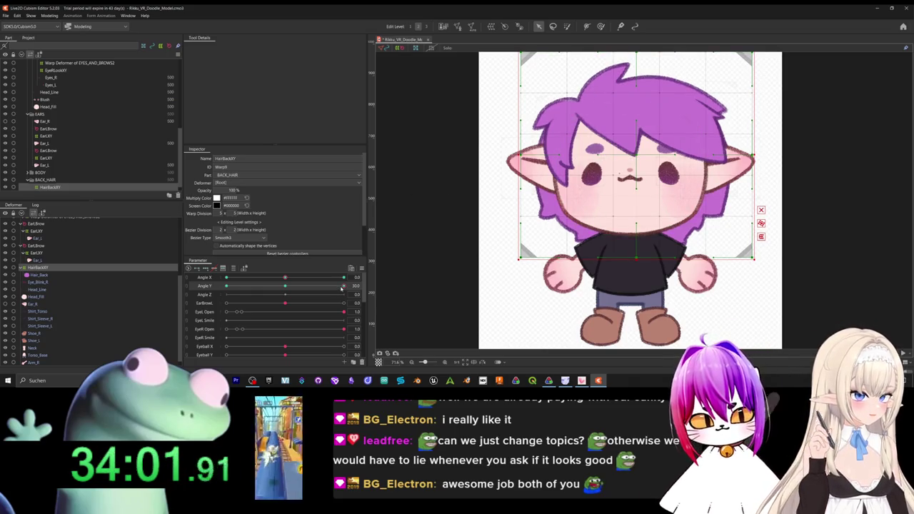
pyautogui.moveTo(324, 287); pyautogui.dragTo(210, 278)
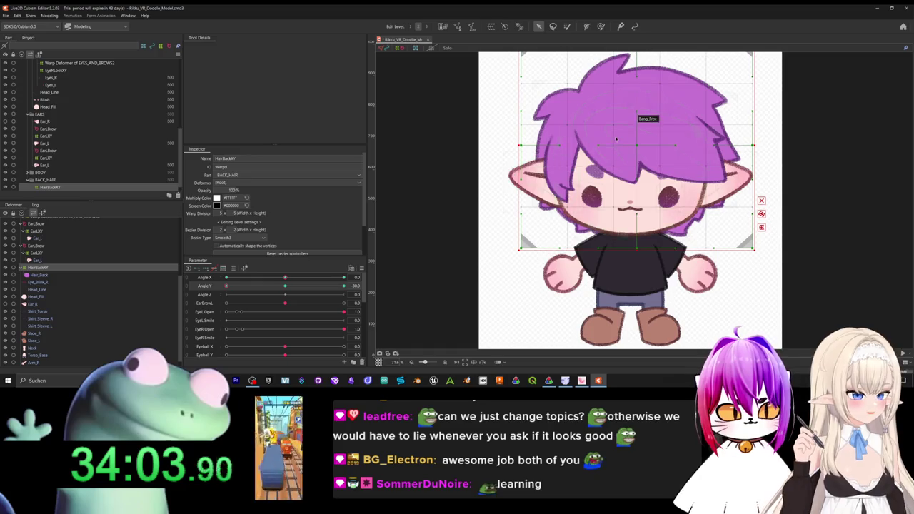
# Adjust the back hair for the lowered head and for Angle X turns to either side.
pyautogui.moveTo(633, 144); pyautogui.dragTo(636, 146)
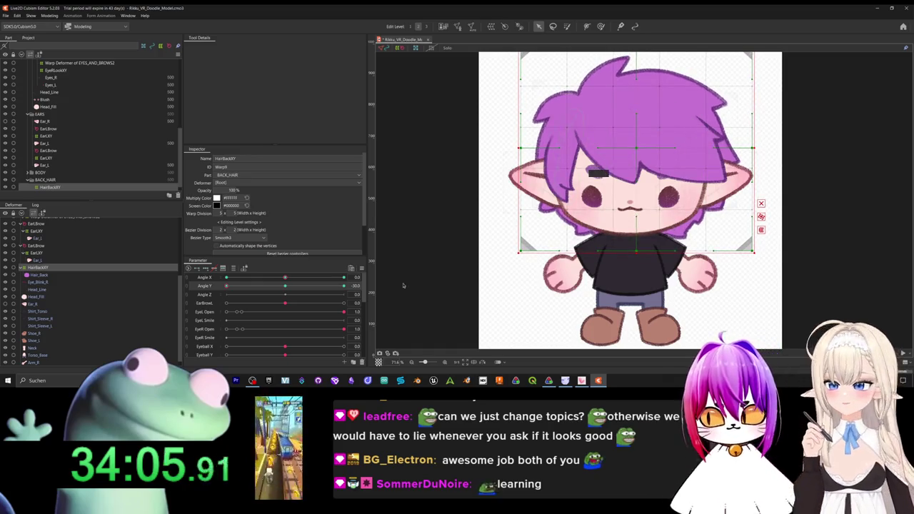
pyautogui.click(287, 286)
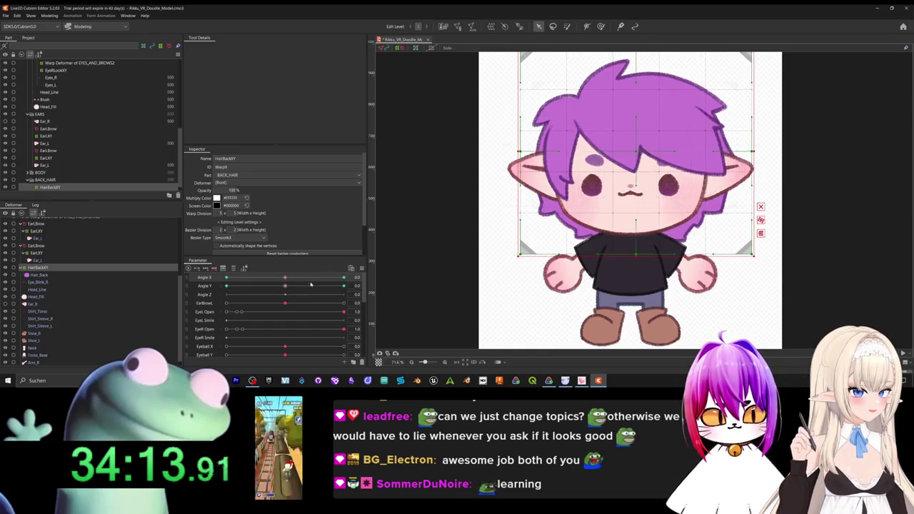
pyautogui.moveTo(286, 277); pyautogui.dragTo(329, 279)
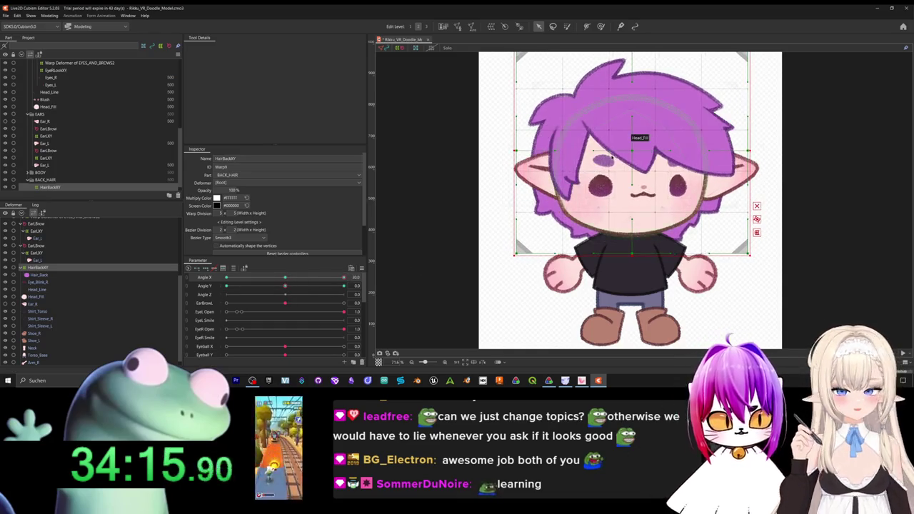
pyautogui.moveTo(629, 150); pyautogui.dragTo(631, 150)
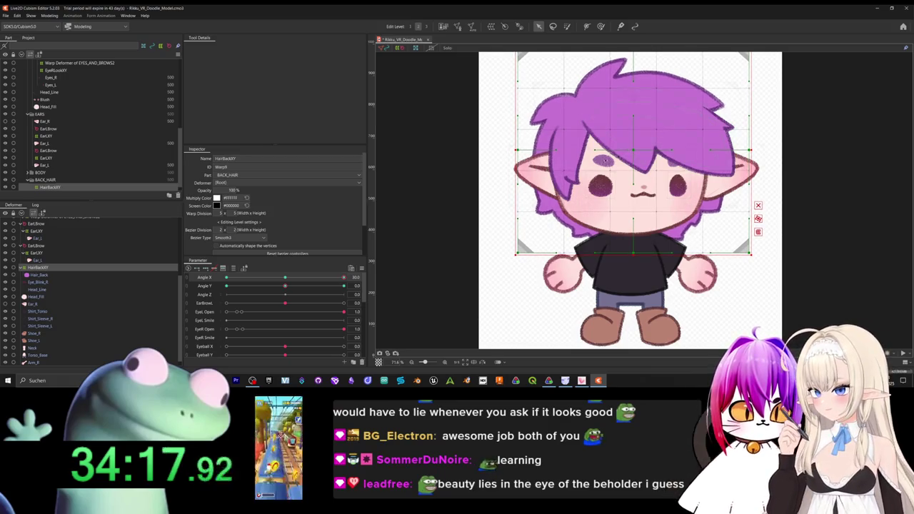
pyautogui.moveTo(331, 280); pyautogui.dragTo(289, 289)
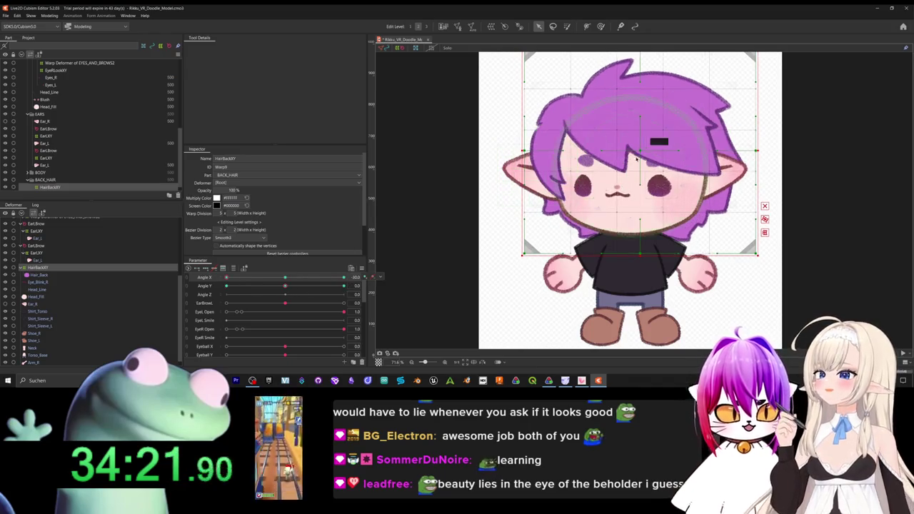
pyautogui.moveTo(647, 152); pyautogui.dragTo(639, 151)
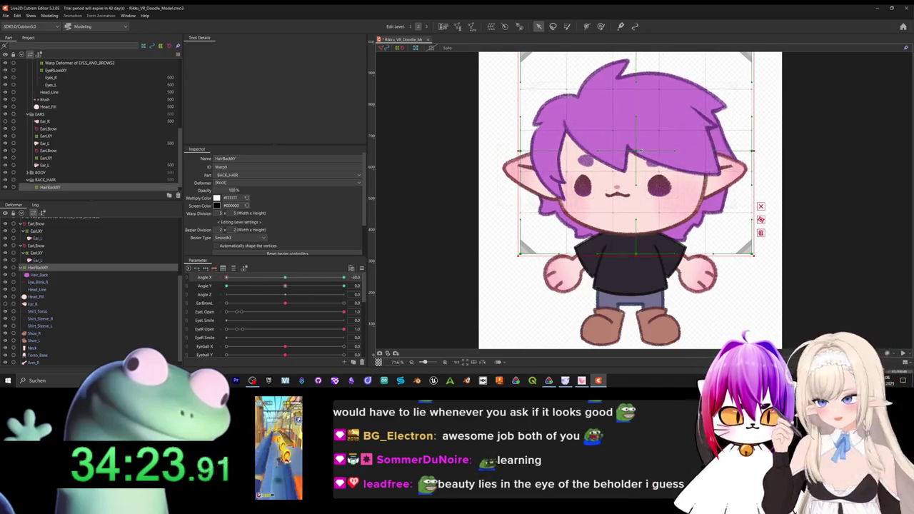
# Flip repeatedly with undo/redo to compare the back hair between centre and side head poses.
pyautogui.hotkey('ctrl', 'z')
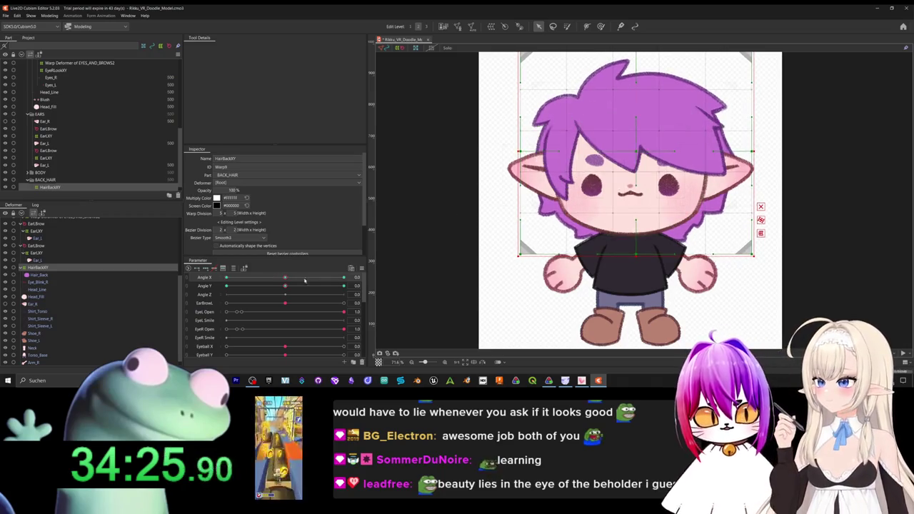
pyautogui.hotkey('ctrl', 'y')
pyautogui.hotkey('ctrl', 'z')
pyautogui.hotkey('ctrl', 'y')
pyautogui.hotkey('ctrl', 'z')
pyautogui.hotkey('ctrl', 'y')
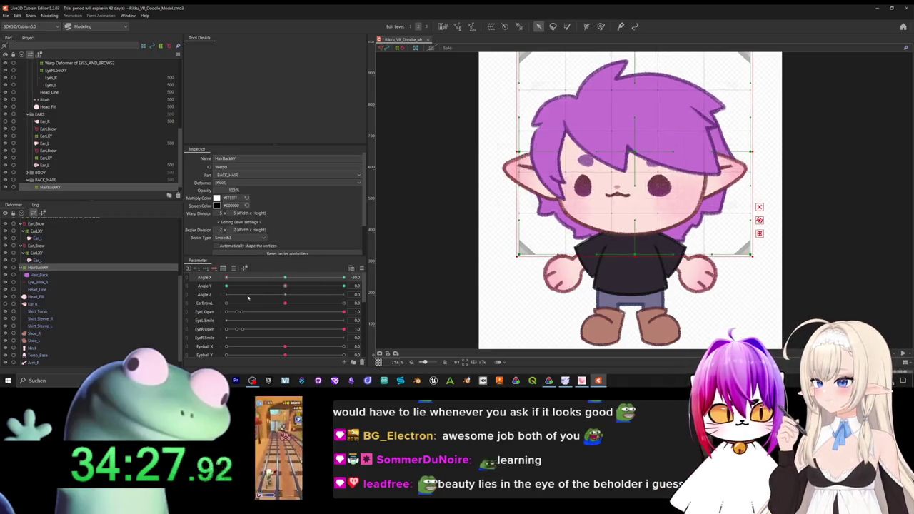
pyautogui.hotkey('ctrl', 'z')
pyautogui.hotkey('ctrl', 'y')
pyautogui.hotkey('ctrl', 'z')
pyautogui.hotkey('ctrl', 'y')
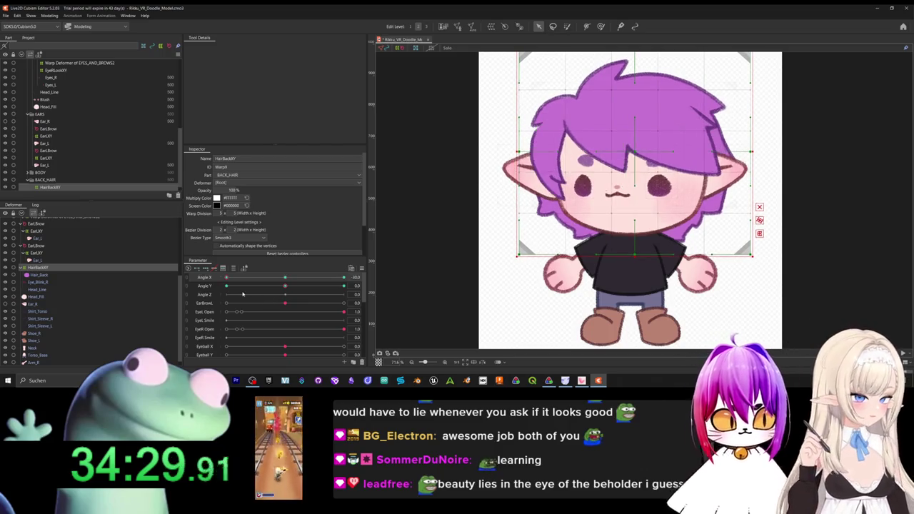
pyautogui.hotkey('ctrl', 'z')
pyautogui.hotkey('ctrl', 'y')
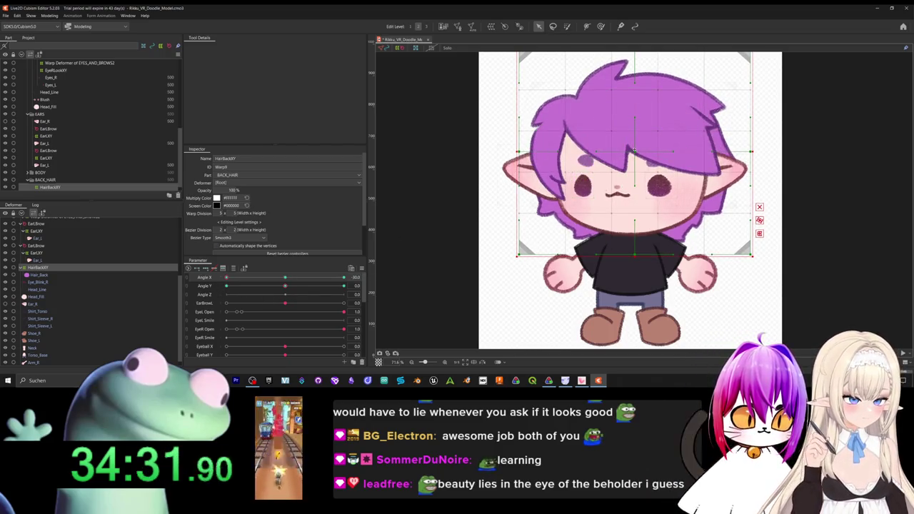
pyautogui.hotkey('ctrl', 'z')
pyautogui.hotkey('ctrl', 'y')
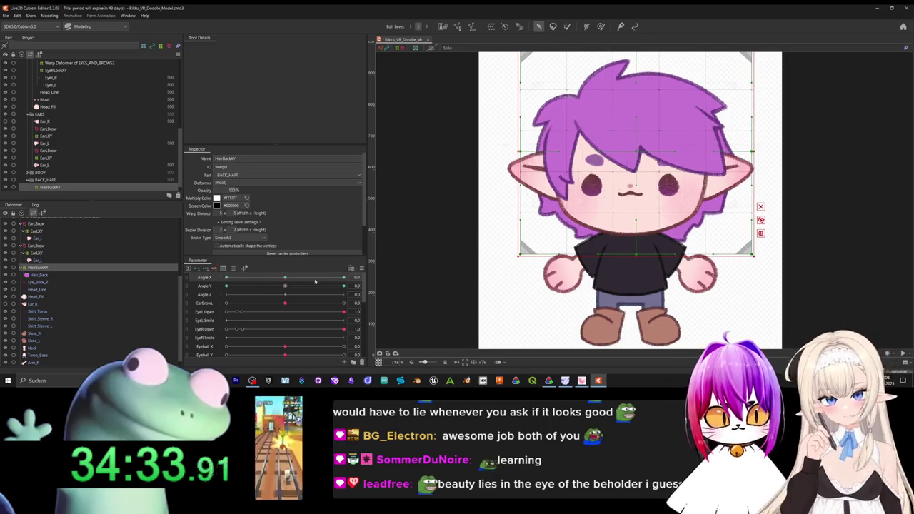
pyautogui.hotkey('ctrl', 'z')
pyautogui.hotkey('ctrl', 'y')
pyautogui.hotkey('ctrl', 'z')
pyautogui.hotkey('ctrl', 'y')
pyautogui.hotkey('ctrl', 'z')
pyautogui.hotkey('ctrl', 'y')
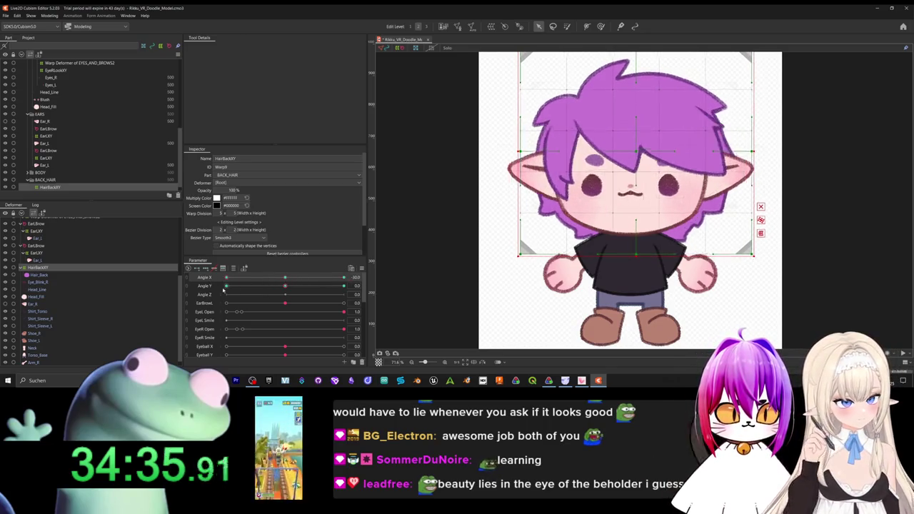
pyautogui.hotkey('ctrl', 'z')
pyautogui.hotkey('ctrl', 'y')
pyautogui.hotkey('ctrl', 'z')
pyautogui.hotkey('ctrl', 'y')
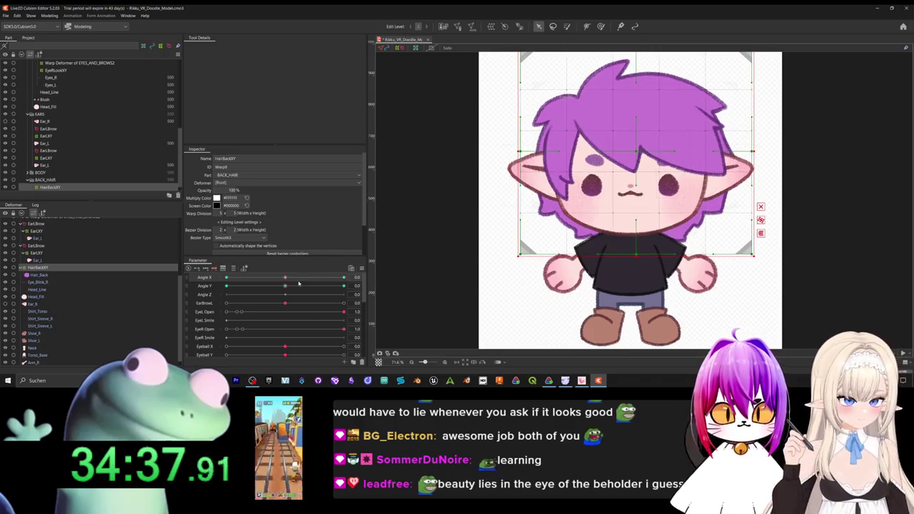
pyautogui.hotkey('ctrl', 'z')
pyautogui.hotkey('ctrl', 'y')
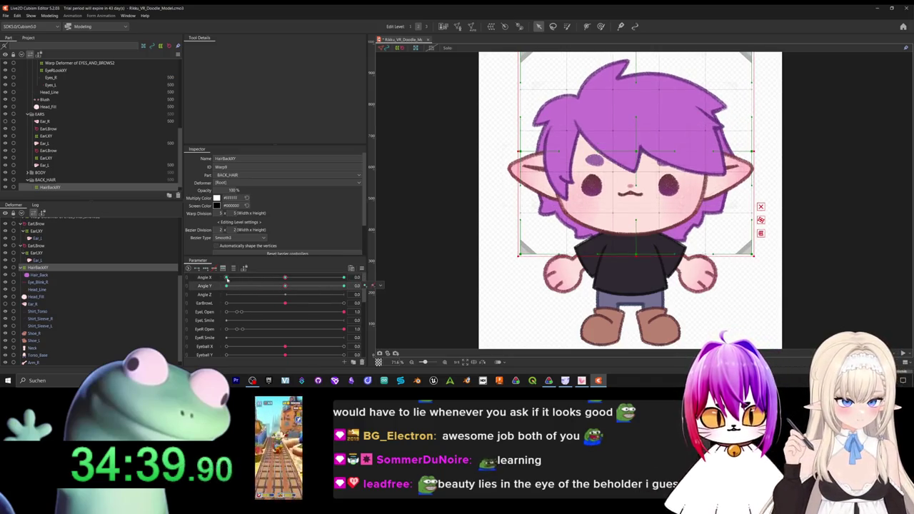
pyautogui.click(362, 269)
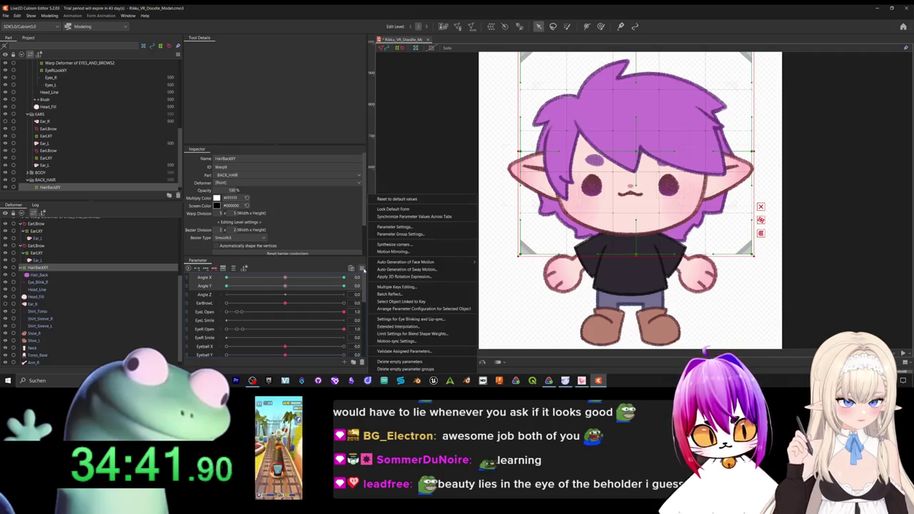
# Synthesize the Angle X/Angle Y corner keyforms and combine both angles into one 2D pad.
pyautogui.click(394, 245)
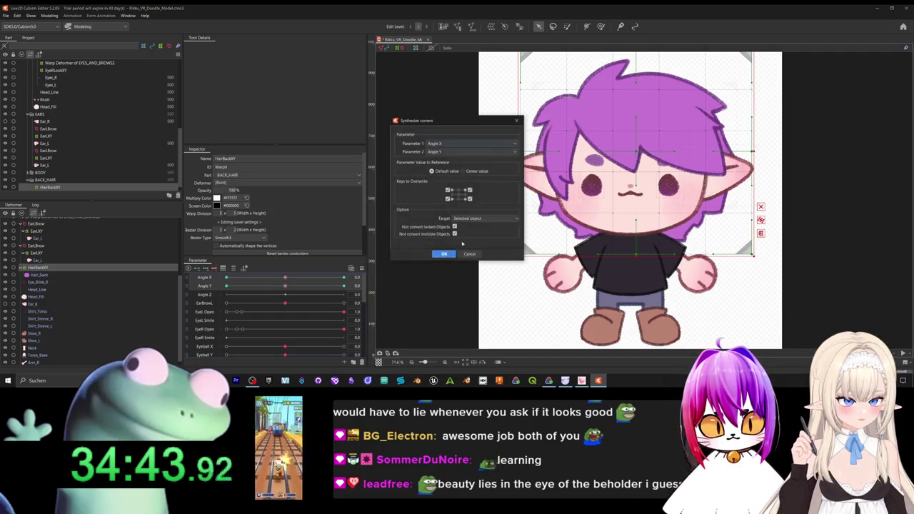
pyautogui.click(443, 253)
pyautogui.click(188, 281)
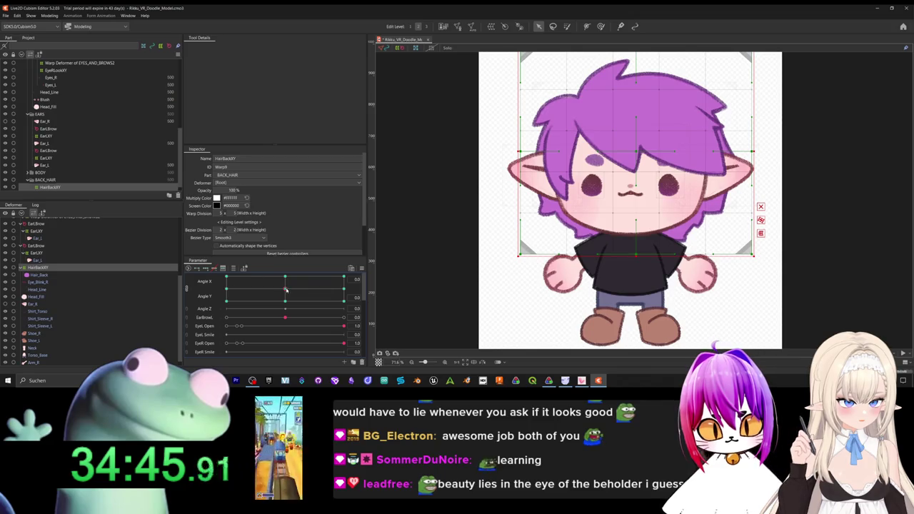
# Test diagonal head turns on the 2D pad, then return to centre and split the sliders apart.
pyautogui.moveTo(285, 289)
pyautogui.mouseDown()
pyautogui.moveTo(313, 285)
pyautogui.moveTo(275, 286)
pyautogui.moveTo(353, 285)
pyautogui.mouseUp()
pyautogui.moveTo(249, 277)
pyautogui.mouseDown()
pyautogui.moveTo(310, 283)
pyautogui.moveTo(288, 268)
pyautogui.moveTo(274, 277)
pyautogui.moveTo(286, 301)
pyautogui.moveTo(227, 303)
pyautogui.mouseUp()
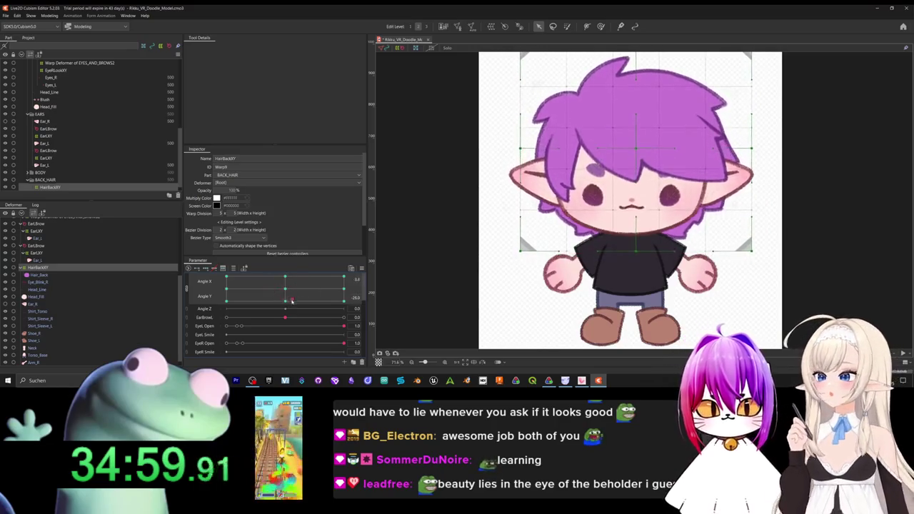
pyautogui.moveTo(310, 301); pyautogui.dragTo(332, 277)
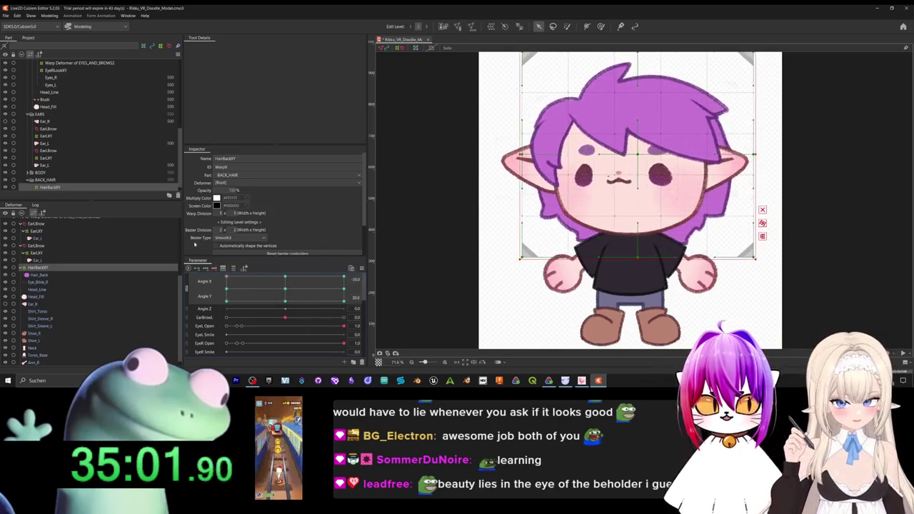
pyautogui.moveTo(335, 232); pyautogui.dragTo(275, 231)
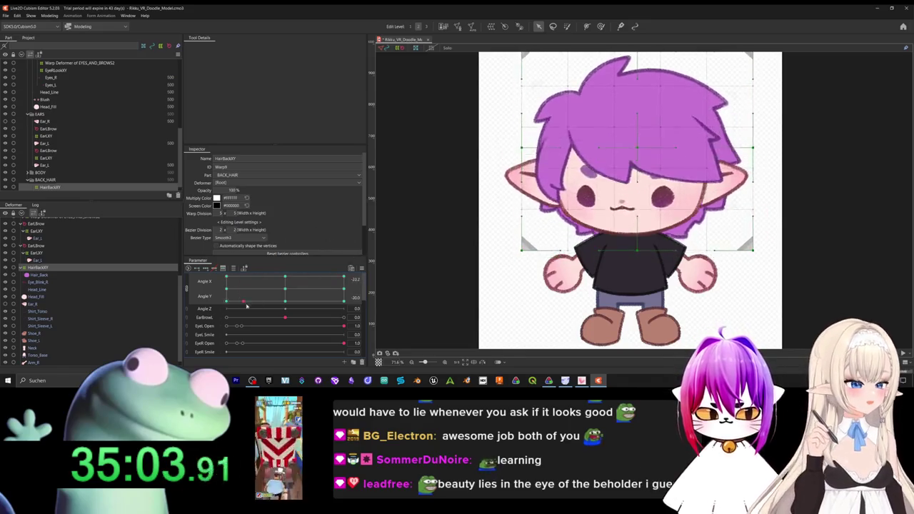
pyautogui.moveTo(243, 305); pyautogui.dragTo(248, 280)
pyautogui.moveTo(304, 301); pyautogui.dragTo(285, 288)
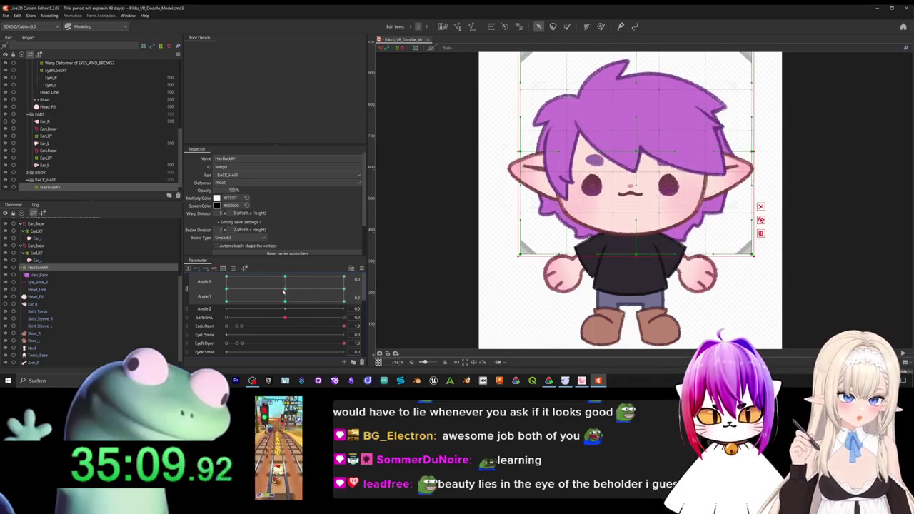
pyautogui.click(185, 287)
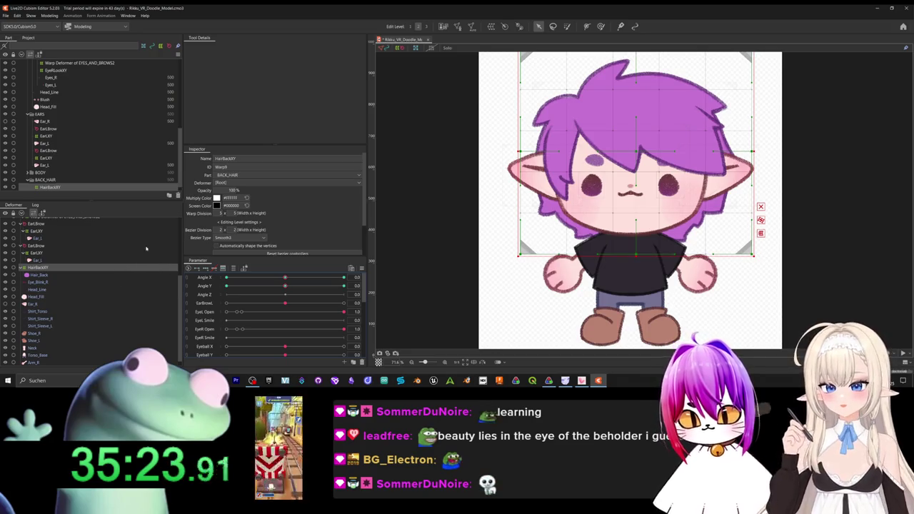
# Select BangsXY, then Shift-select down to the last head deformer to select the group.
pyautogui.scroll(-1, 41, 290)
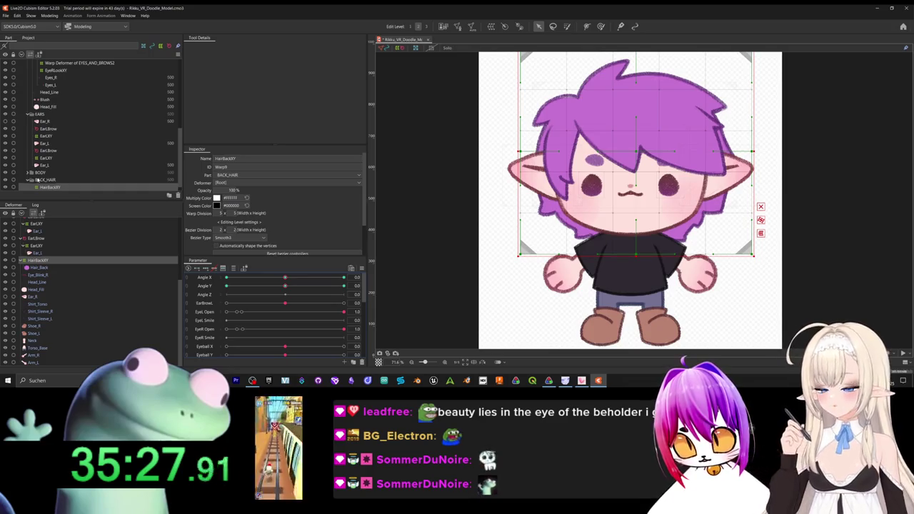
pyautogui.scroll(3, 74, 233)
pyautogui.scroll(3, 74, 233)
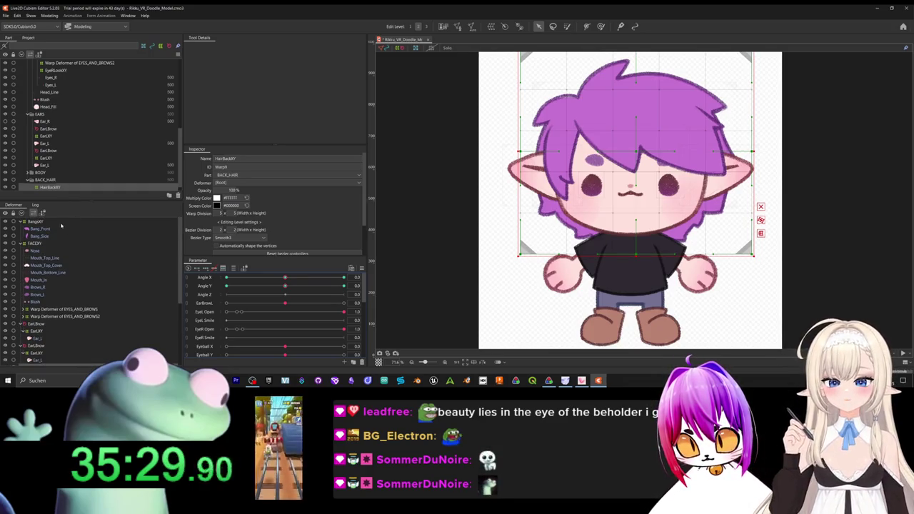
pyautogui.click(61, 223)
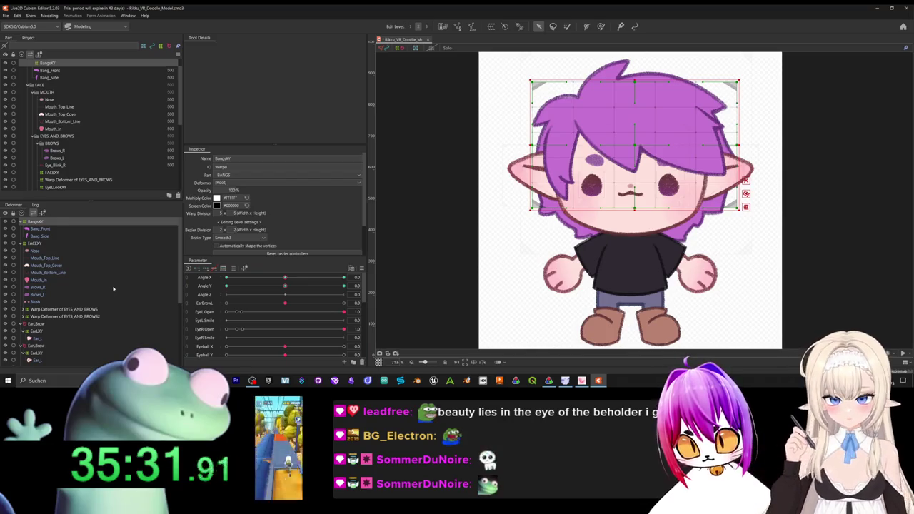
pyautogui.scroll(-5, 112, 288)
pyautogui.scroll(-3, 113, 291)
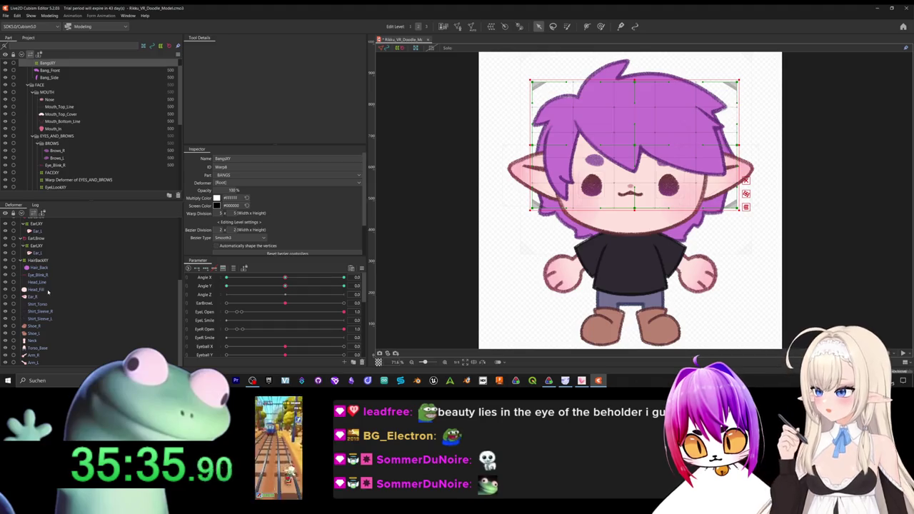
pyautogui.click(50, 290)
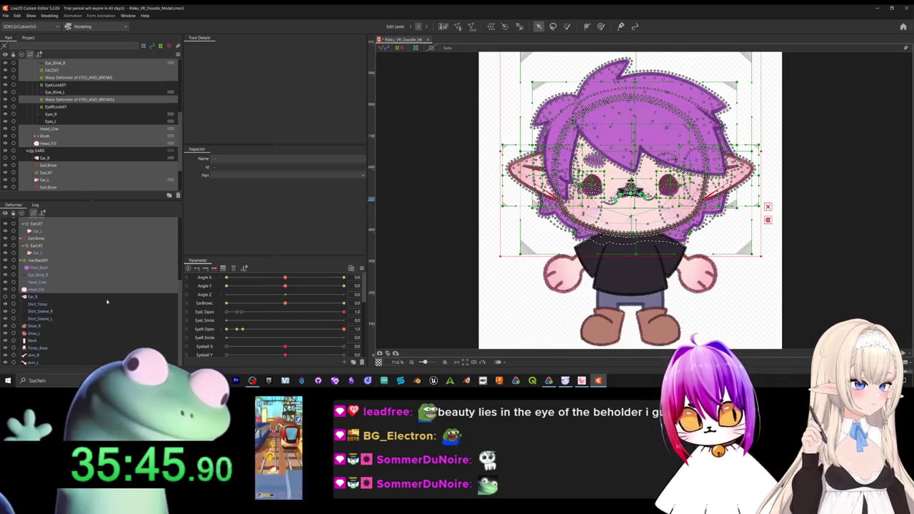
pyautogui.scroll(5, 125, 289)
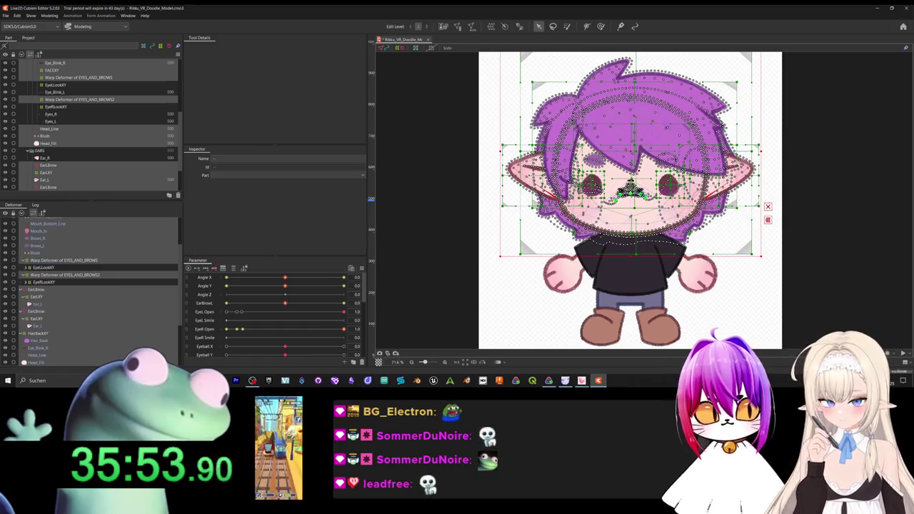
pyautogui.scroll(-2, 93, 285)
pyautogui.moveTo(627, 151)
pyautogui.mouseDown()
pyautogui.moveTo(555, 386)
pyautogui.moveTo(667, 221)
pyautogui.mouseUp()
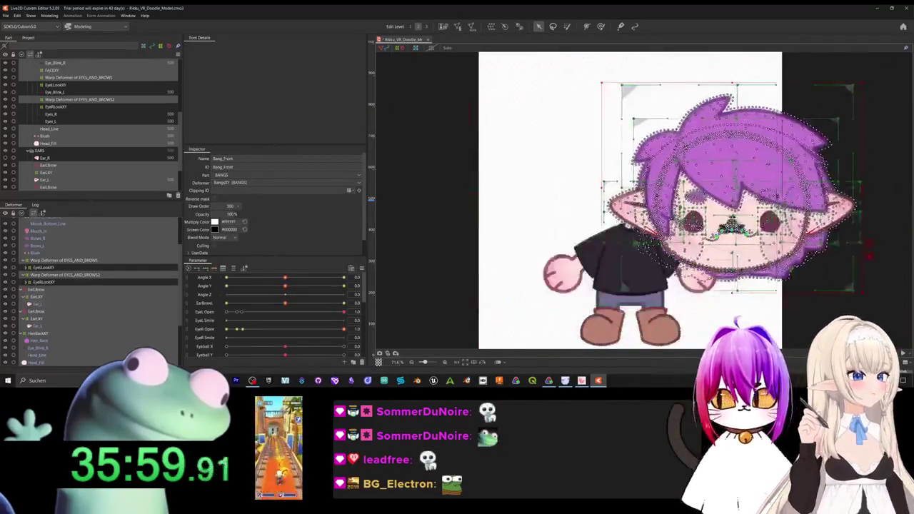
pyautogui.moveTo(667, 221); pyautogui.dragTo(603, 200)
pyautogui.hotkey('ctrl', 'z')
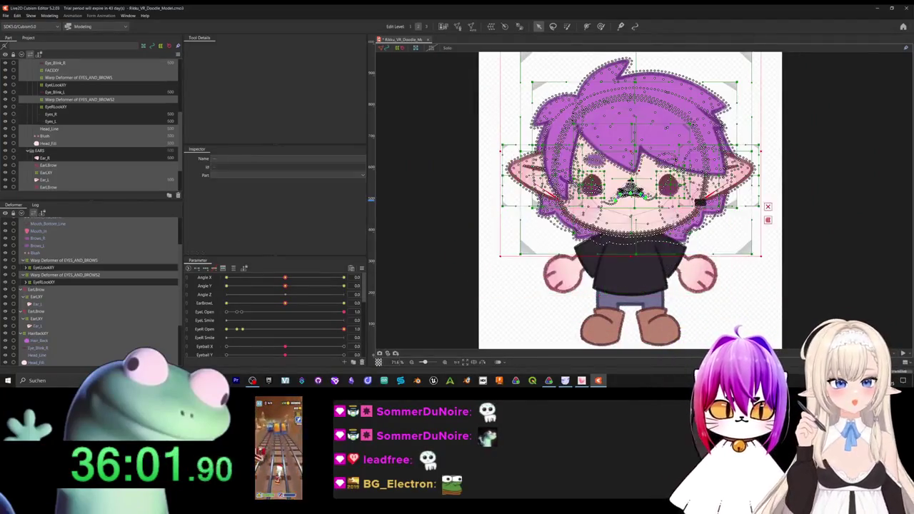
pyautogui.click(506, 27)
pyautogui.moveTo(457, 175); pyautogui.dragTo(378, 151)
pyautogui.write('HeadZ')
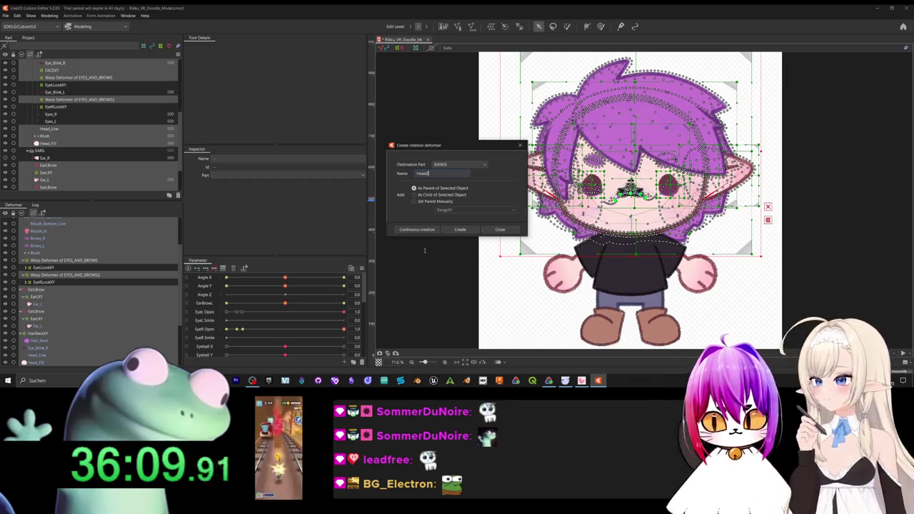
pyautogui.click(416, 229)
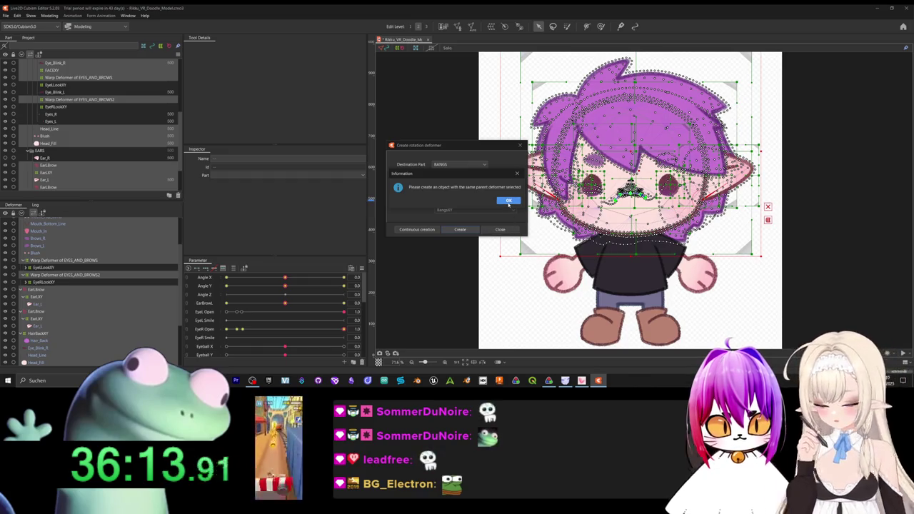
pyautogui.click(508, 202)
pyautogui.press('Escape')
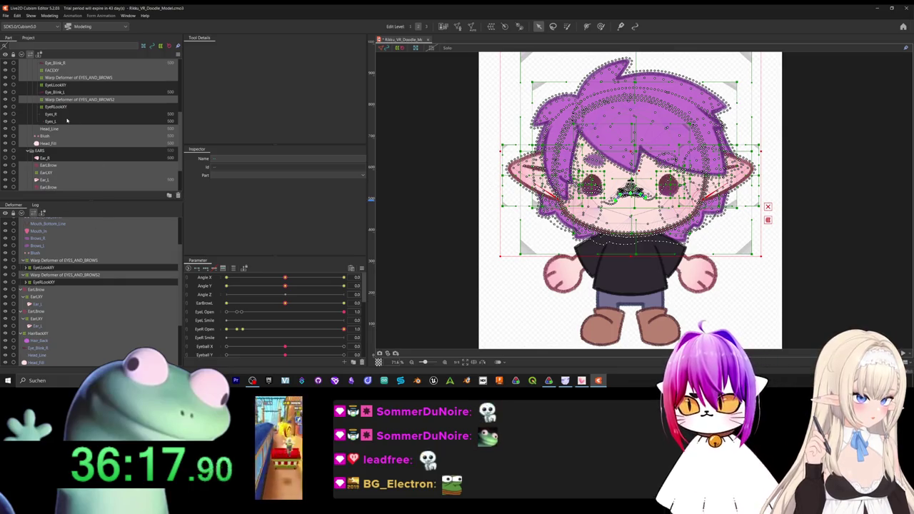
pyautogui.scroll(2, 86, 161)
pyautogui.scroll(3, 86, 161)
pyautogui.scroll(2, 85, 161)
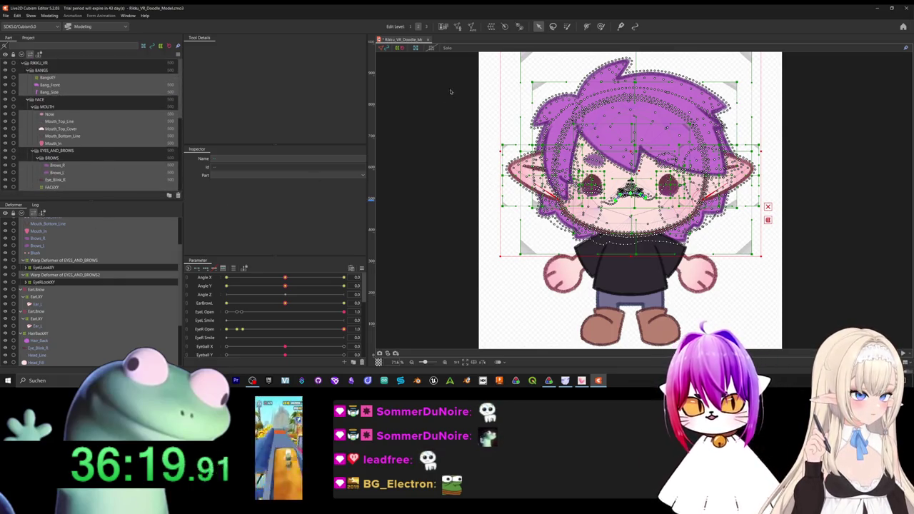
pyautogui.scroll(-5, 124, 258)
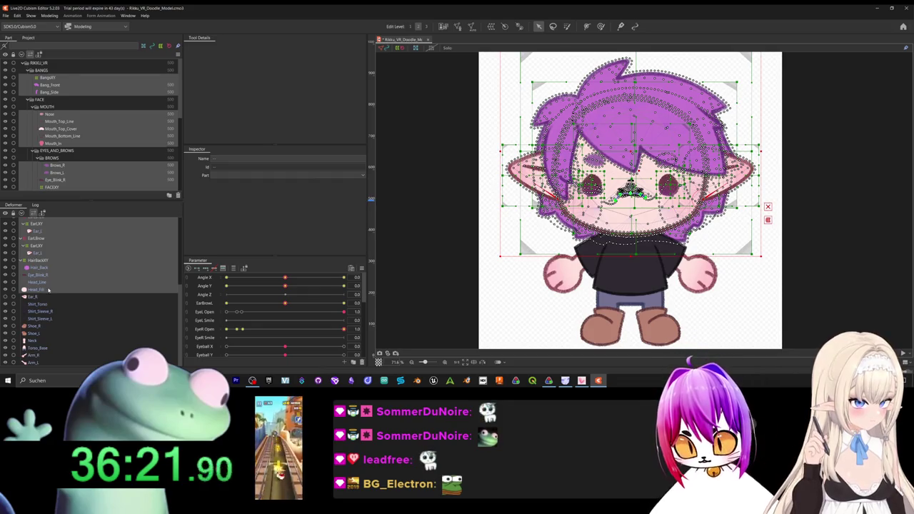
pyautogui.click(43, 289)
pyautogui.scroll(3, 71, 282)
pyautogui.hotkey('ctrl', 'a')
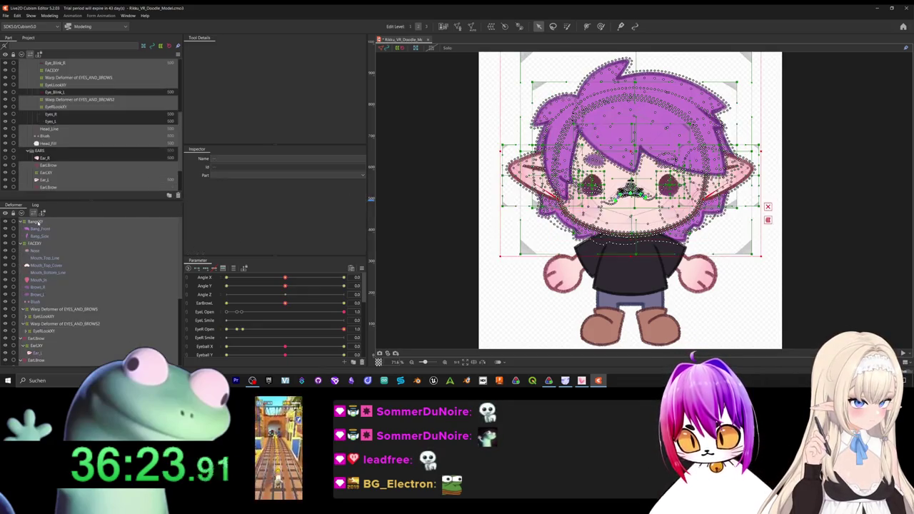
pyautogui.click(504, 26)
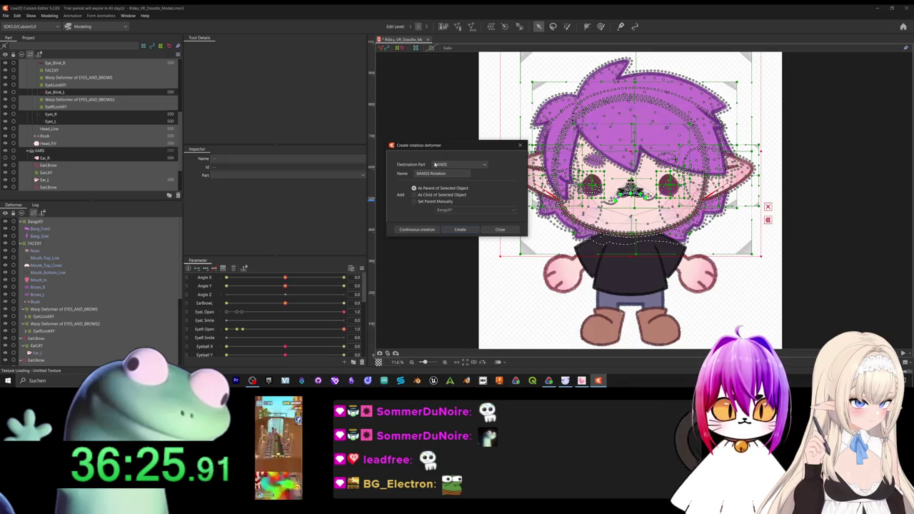
pyautogui.click(458, 165)
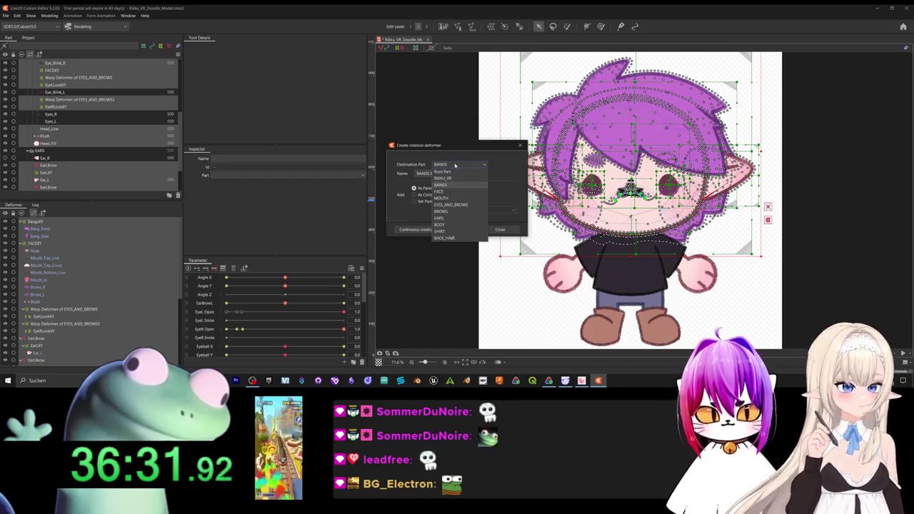
pyautogui.click(456, 165)
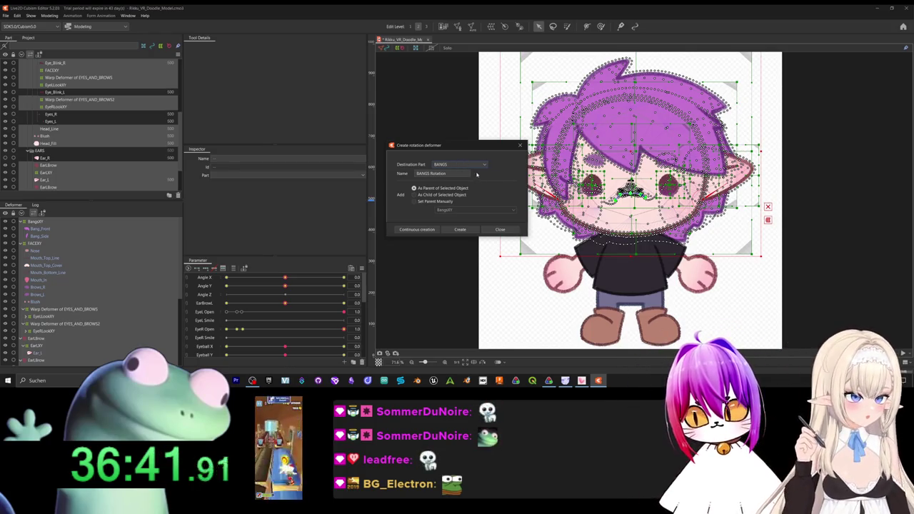
pyautogui.click(479, 165)
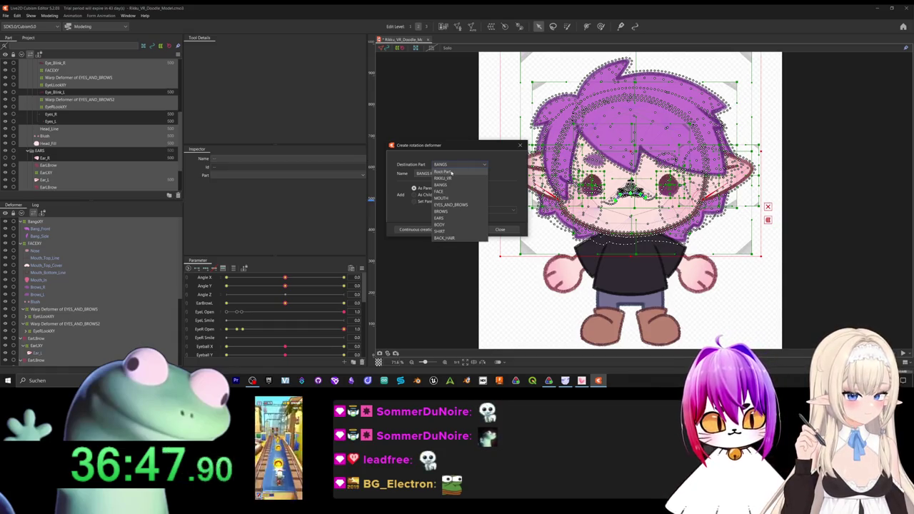
pyautogui.click(451, 173)
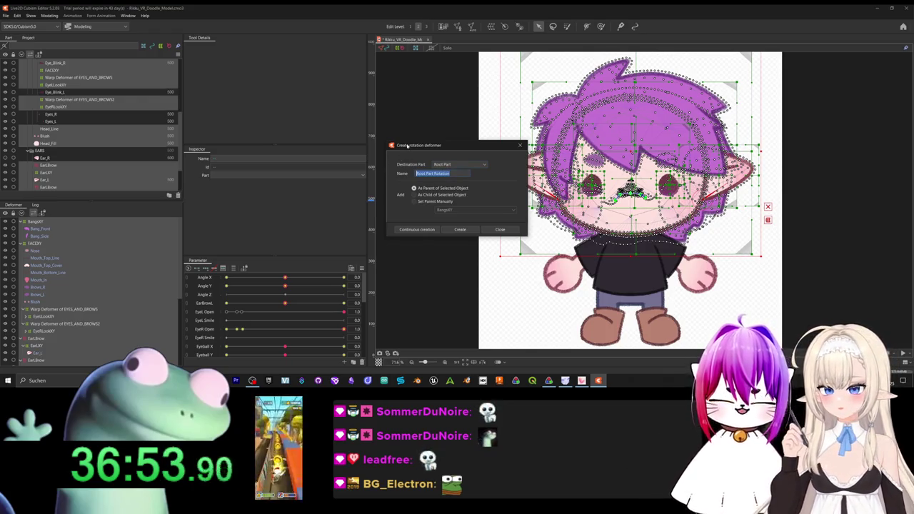
pyautogui.press('Escape')
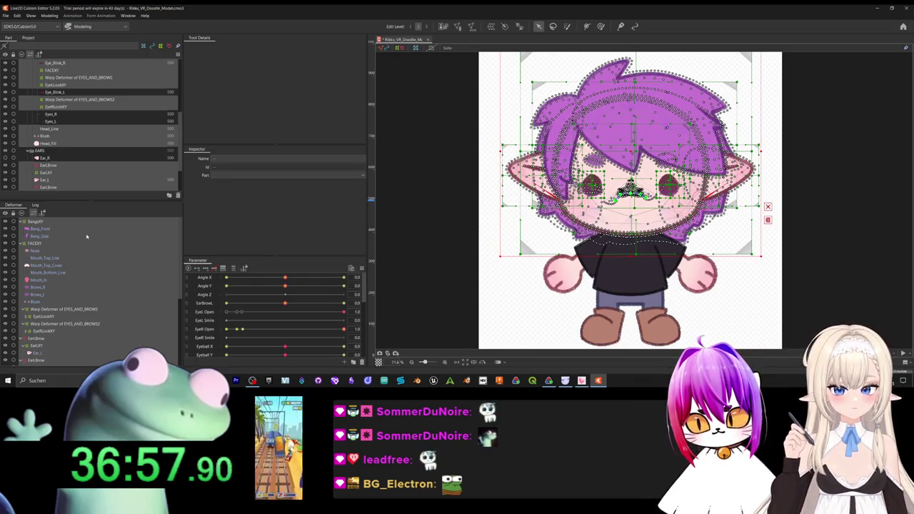
# Collapse the BangsXY, FACEXY, EarBrow and HairBackXY folders in the Deformer panel.
pyautogui.click(21, 222)
pyautogui.click(22, 228)
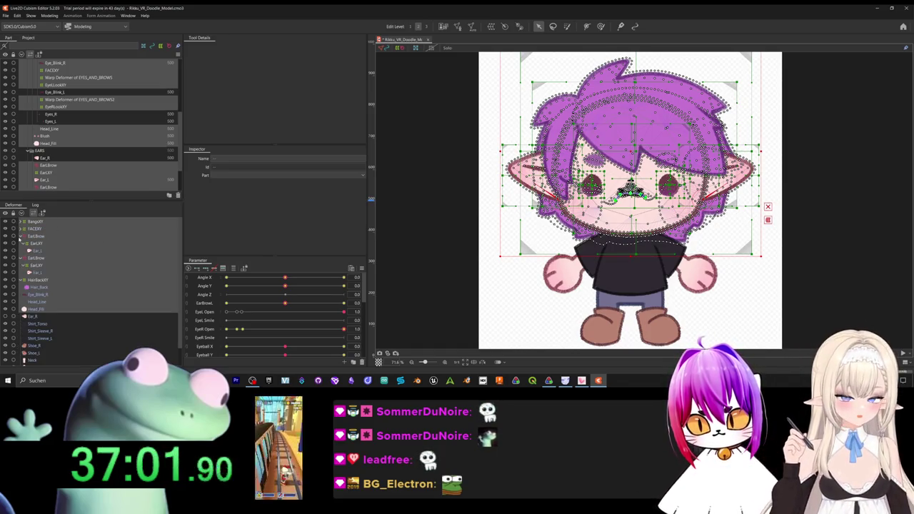
pyautogui.click(21, 237)
pyautogui.click(22, 236)
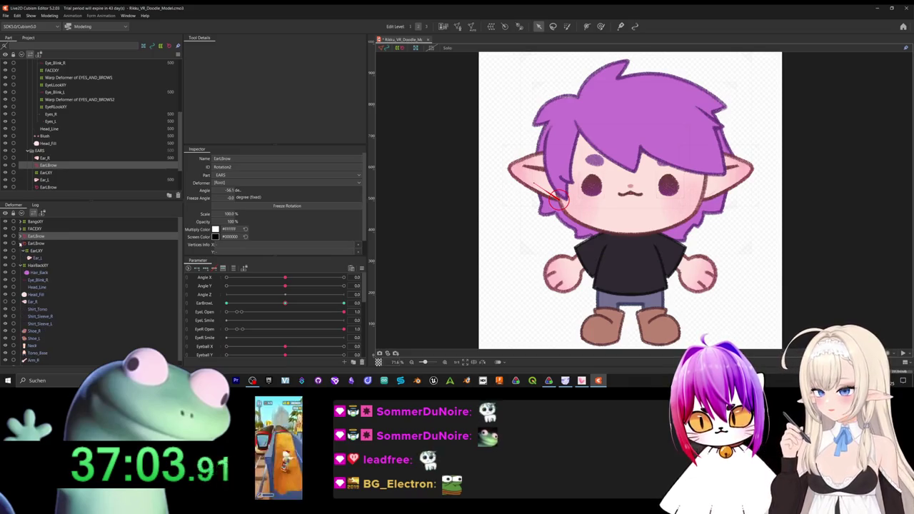
pyautogui.click(21, 250)
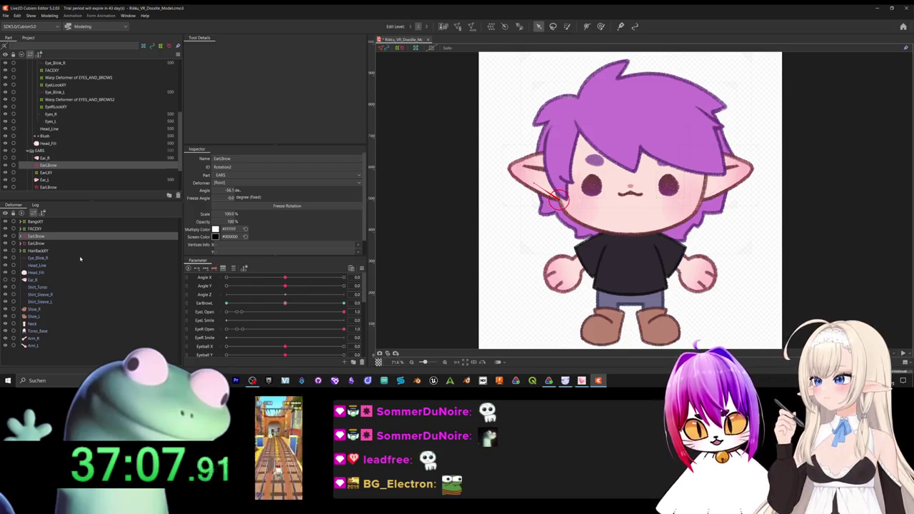
# Drag Eye_Blink_R onto the FACEXY deformer to parent it there.
pyautogui.click(39, 258)
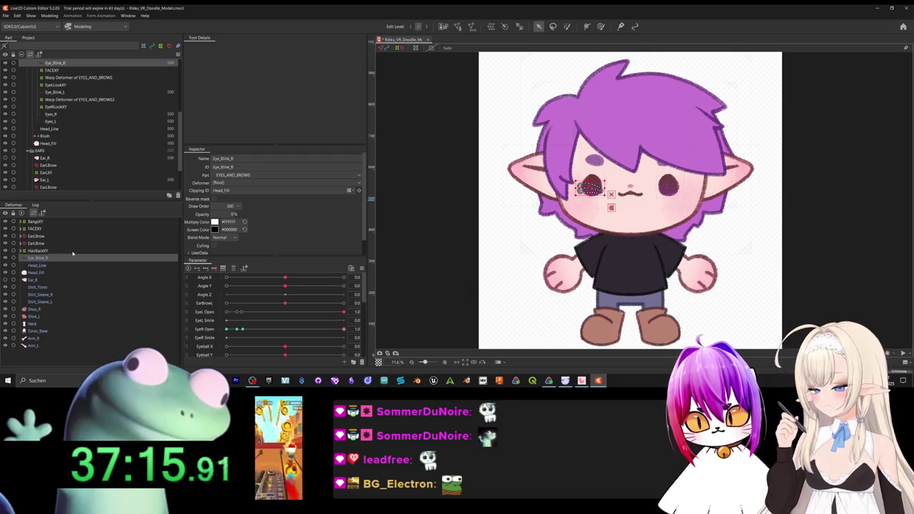
pyautogui.scroll(2, 54, 125)
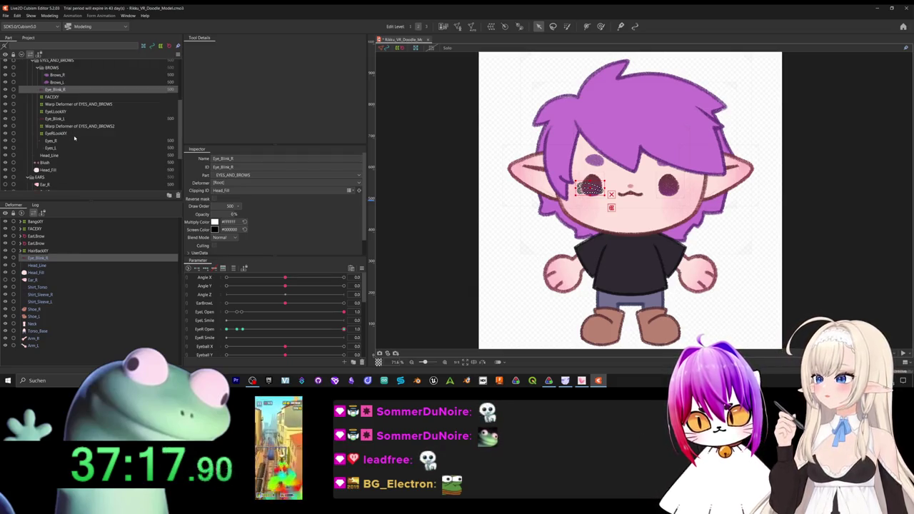
pyautogui.scroll(5, 74, 140)
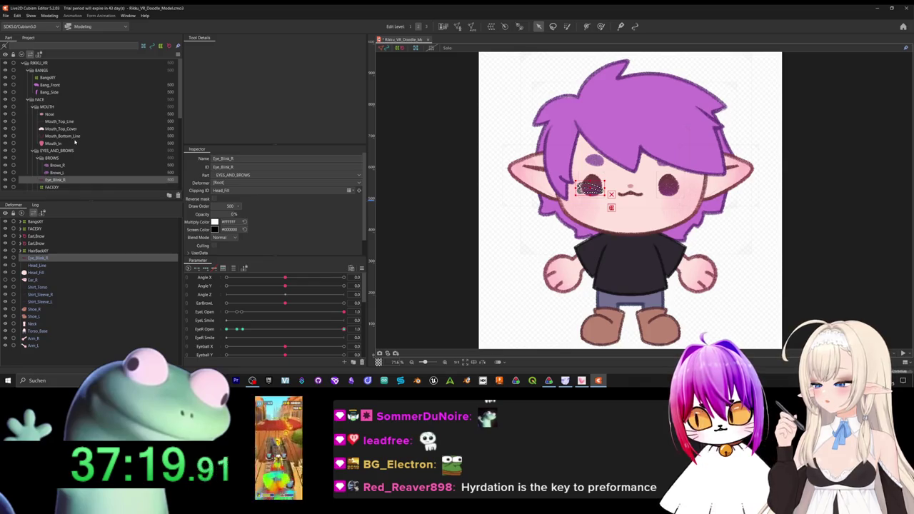
pyautogui.scroll(-10, 78, 144)
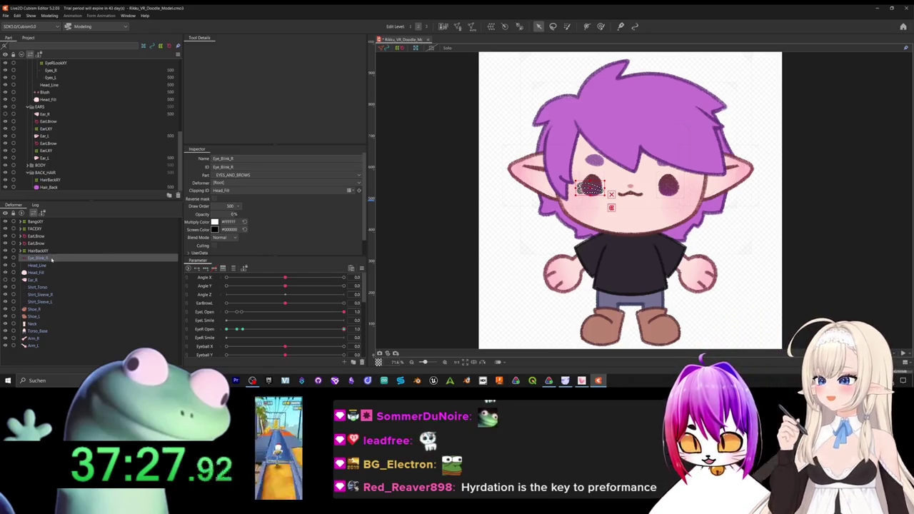
pyautogui.moveTo(52, 260); pyautogui.dragTo(35, 233)
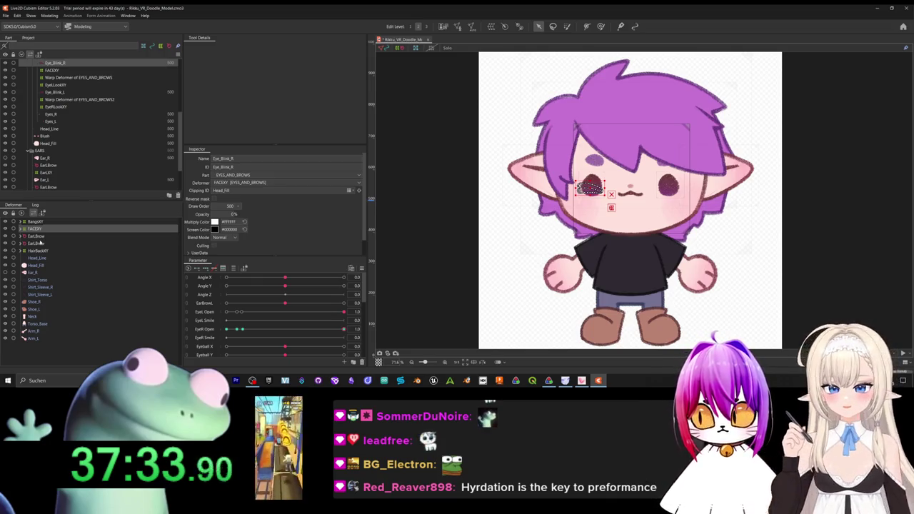
pyautogui.click(35, 222)
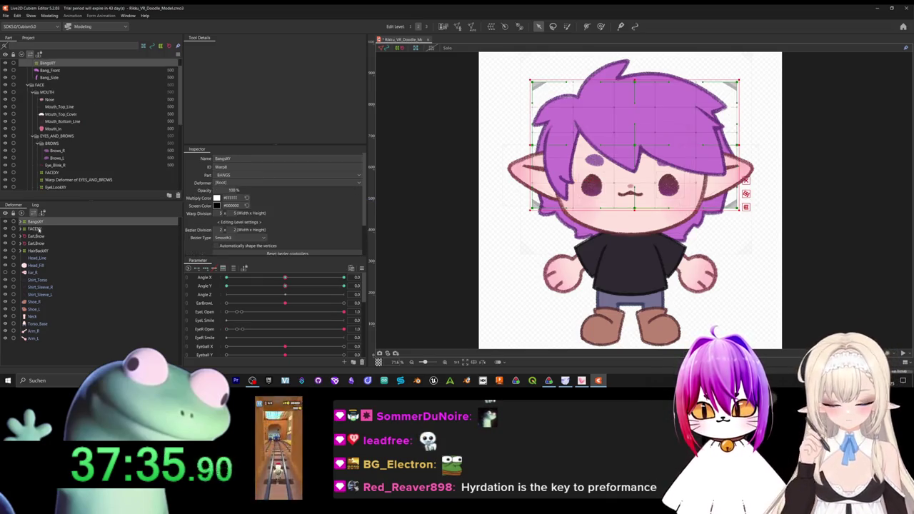
# Select the head deformers plus Head_Line and Head_Fill, and create a rotation deformer named HeadZ.
pyautogui.keyDown('shift'); pyautogui.click(43, 251); pyautogui.keyUp('shift')
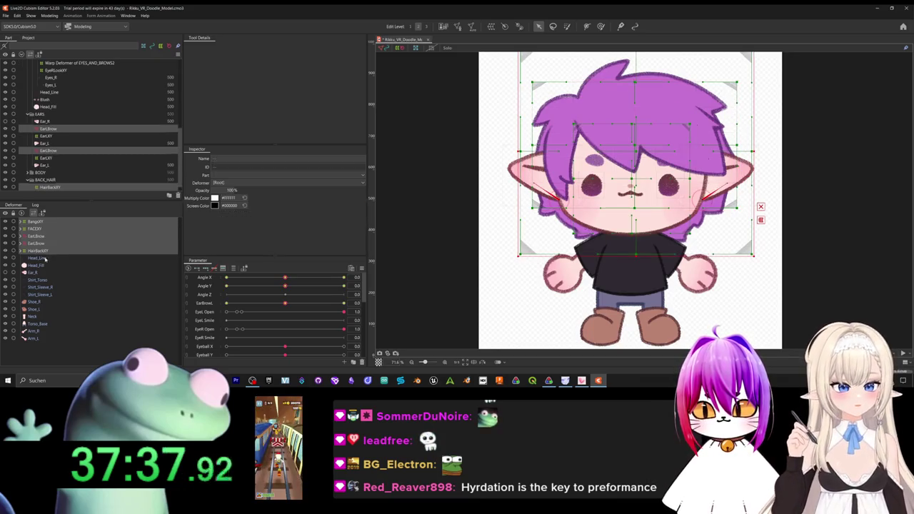
pyautogui.keyDown('shift'); pyautogui.click(44, 259); pyautogui.keyUp('shift')
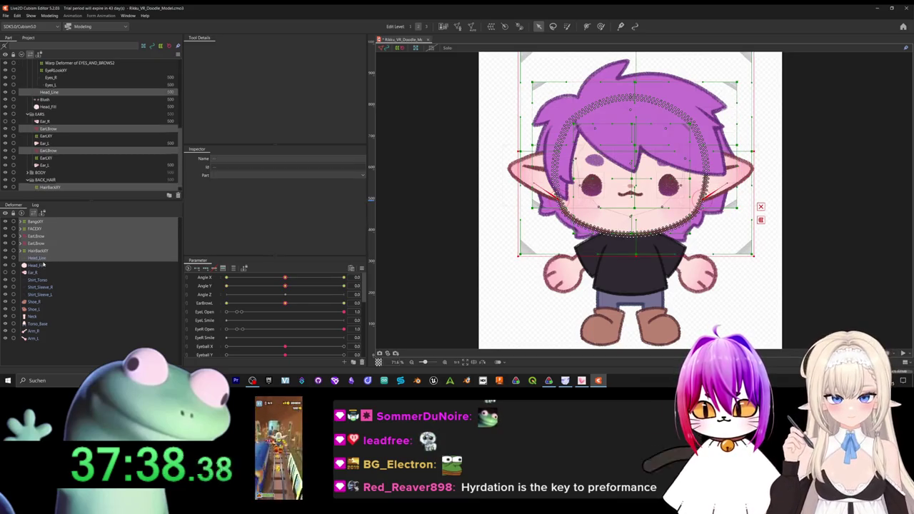
pyautogui.click(505, 28)
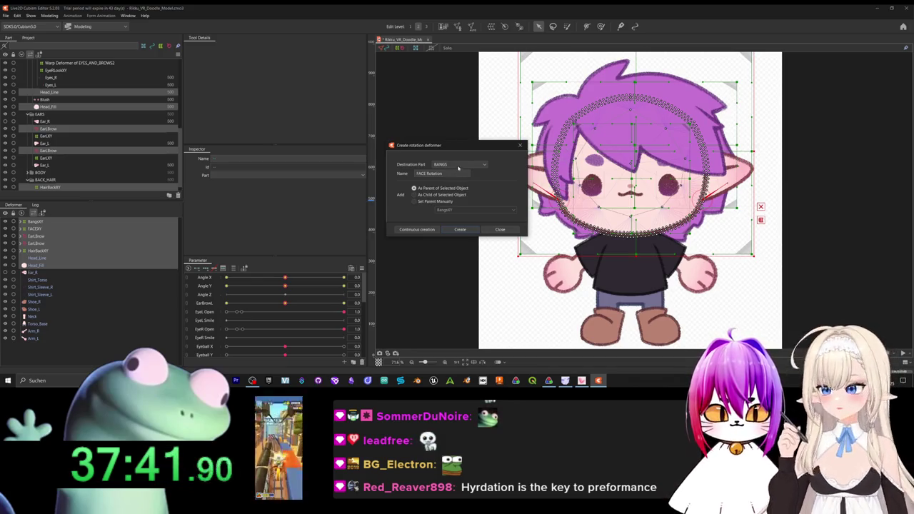
pyautogui.tripleClick(439, 174)
pyautogui.write('Head')
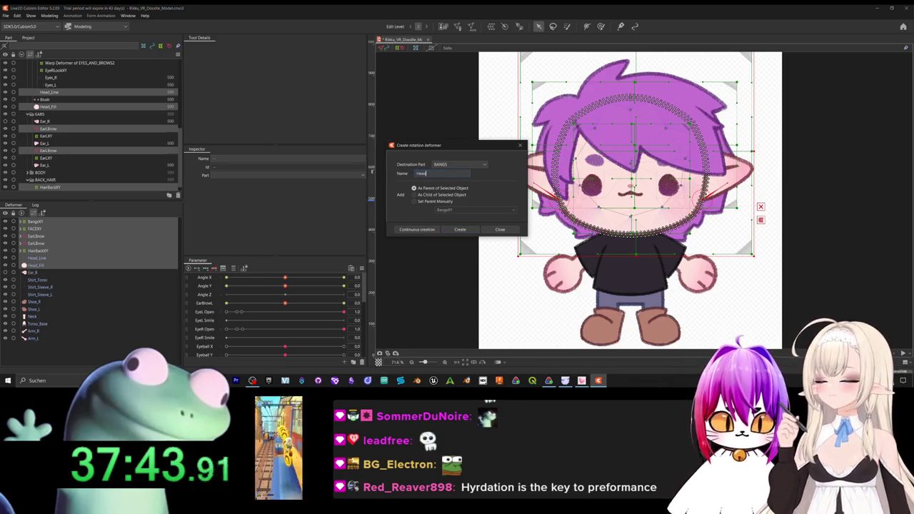
pyautogui.write('R')
pyautogui.click(458, 229)
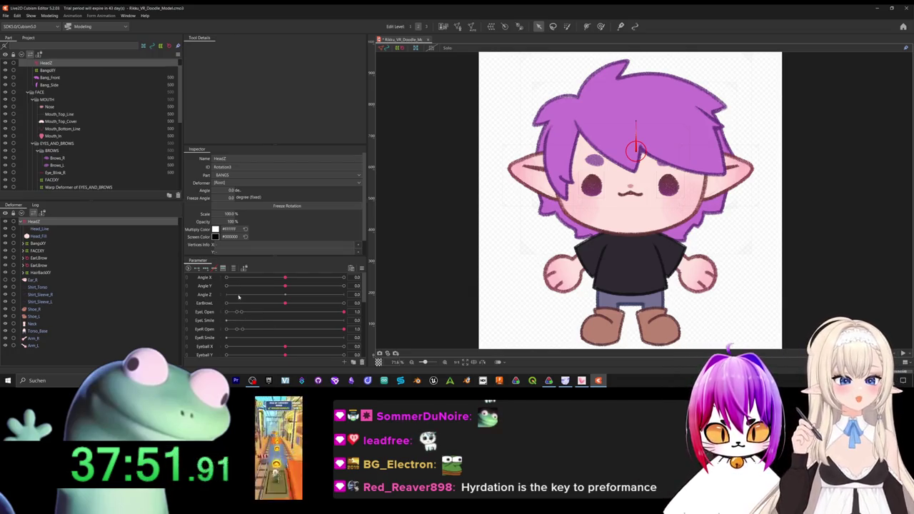
# Test Angle Z and lower the HeadZ pivot, then undo back to before HeadZ existed.
pyautogui.moveTo(237, 296); pyautogui.dragTo(242, 297)
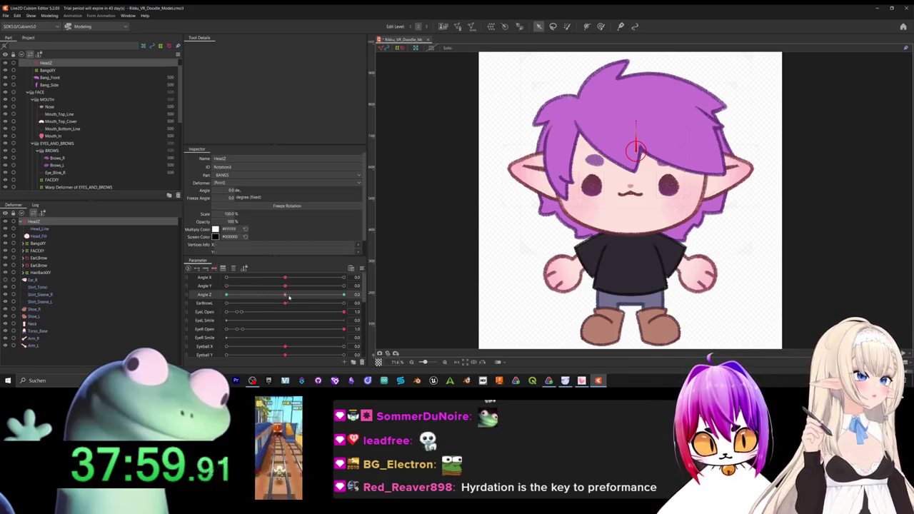
pyautogui.moveTo(285, 295)
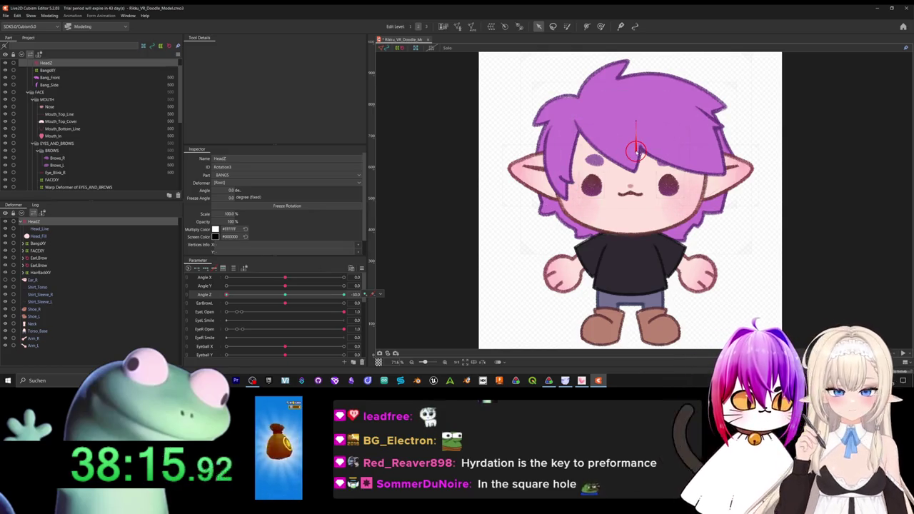
pyautogui.moveTo(637, 149); pyautogui.dragTo(631, 223)
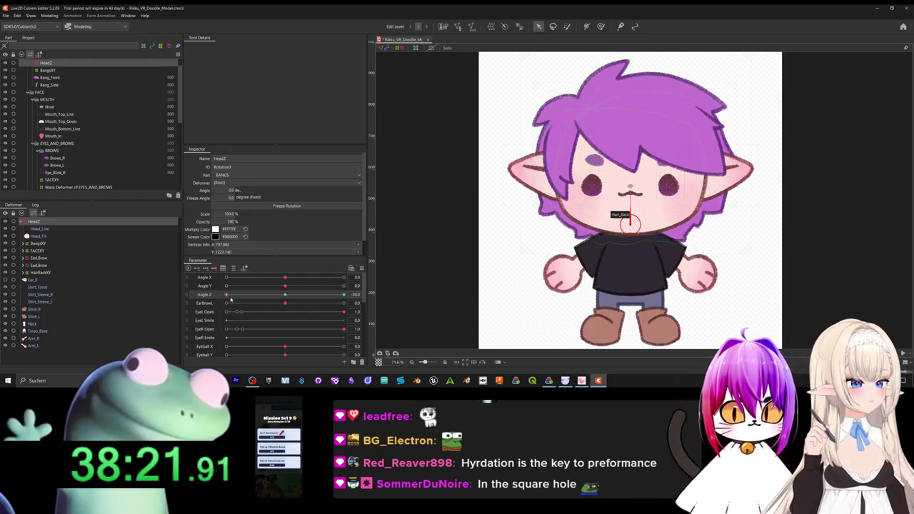
pyautogui.click(319, 294)
pyautogui.rightClick(364, 294)
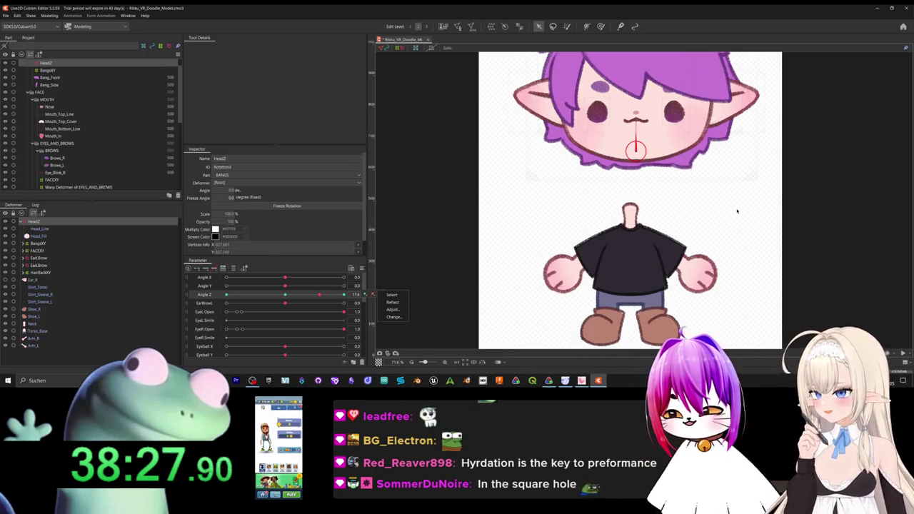
pyautogui.click(693, 229)
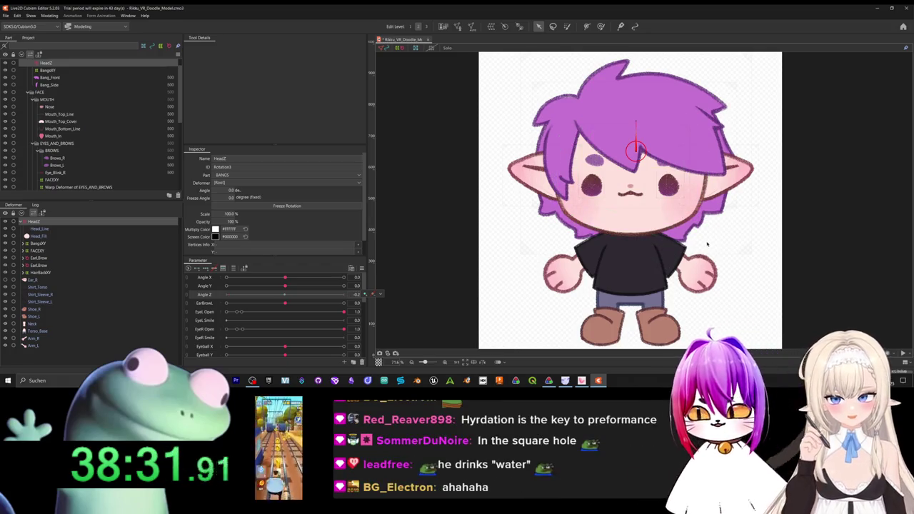
pyautogui.click(717, 243)
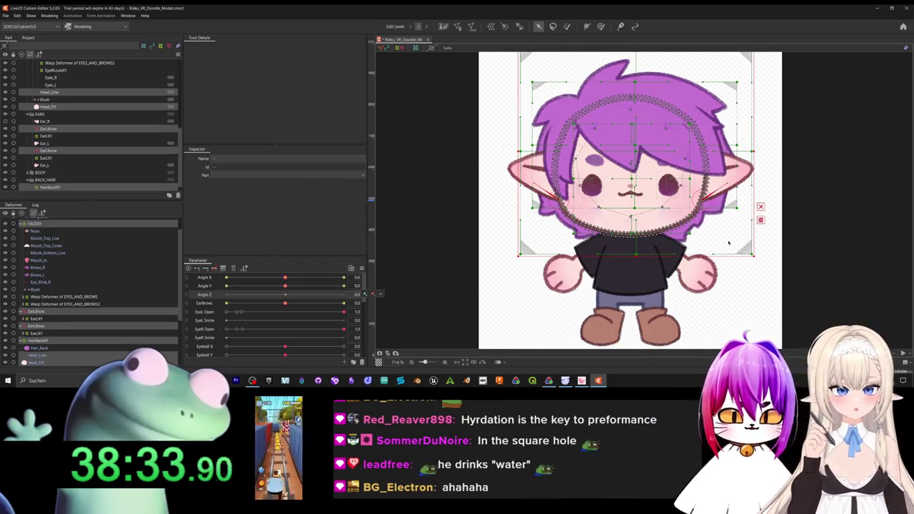
# Collapse the BangsXY, FACEXY, ear brow, ear and HairBackXY deformer folders.
pyautogui.scroll(1, 18, 220)
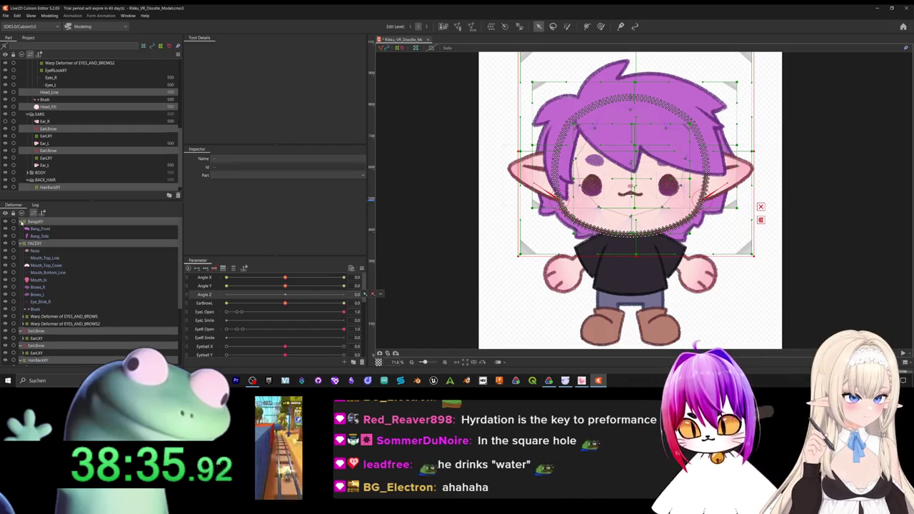
pyautogui.click(23, 222)
pyautogui.click(22, 229)
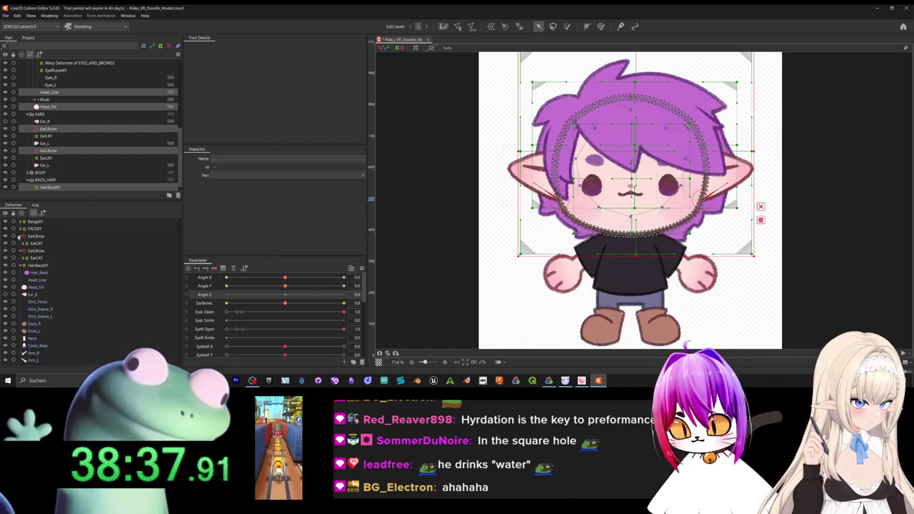
pyautogui.click(20, 237)
pyautogui.click(22, 236)
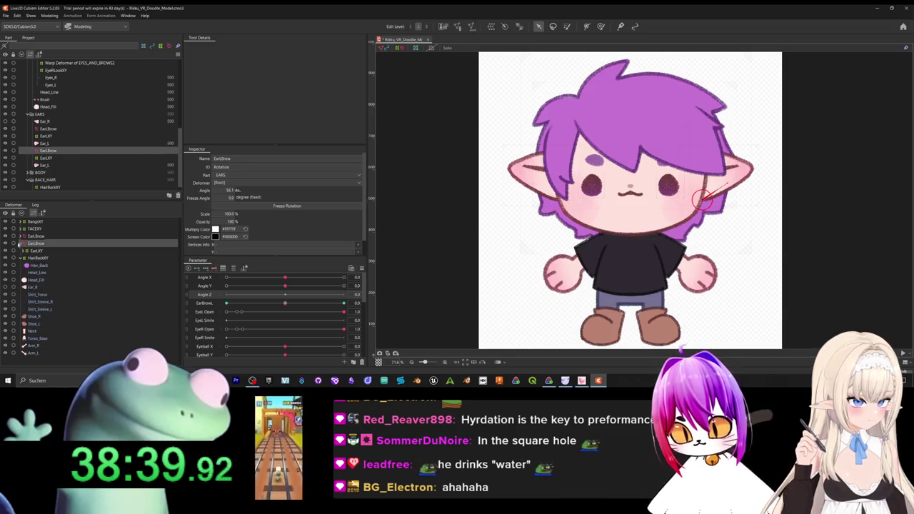
pyautogui.click(22, 243)
pyautogui.click(22, 251)
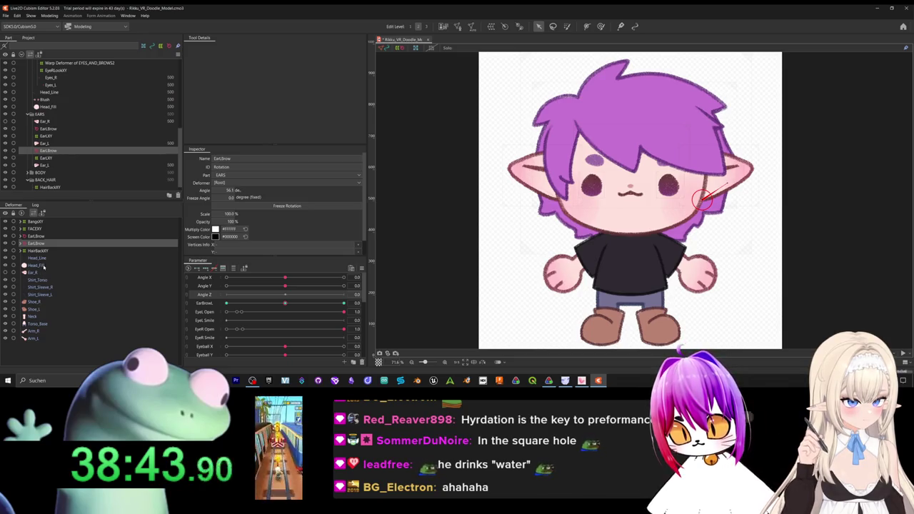
# Select BangsXY through Head_Fill and create a rotation deformer named HeadZ.
pyautogui.moveTo(36, 265); pyautogui.dragTo(39, 222)
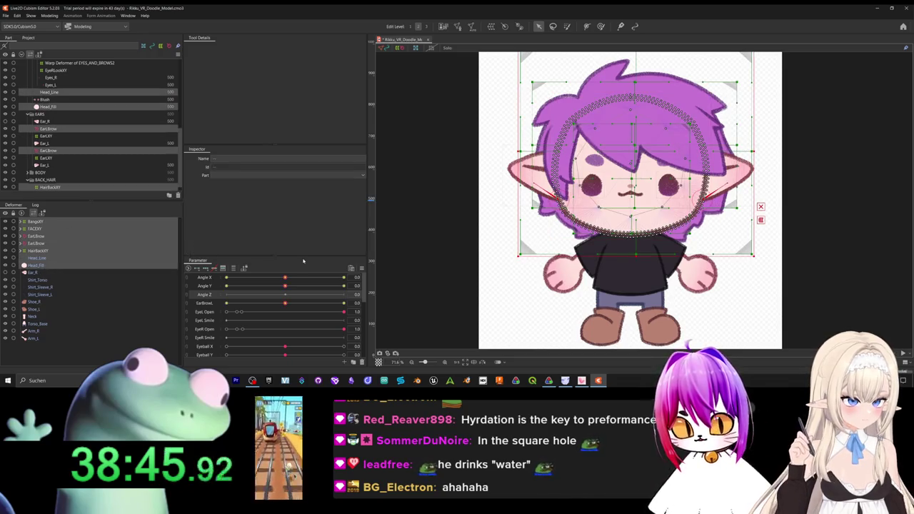
pyautogui.click(504, 26)
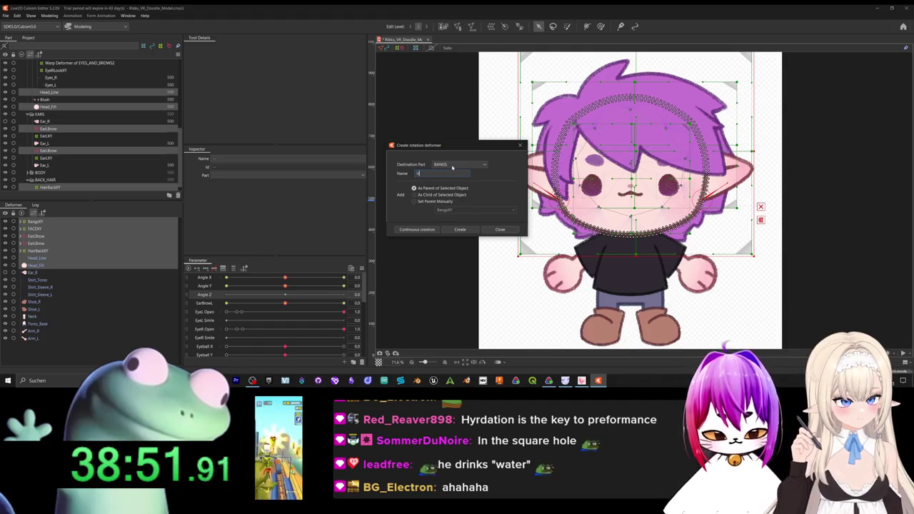
pyautogui.write('HeadZ')
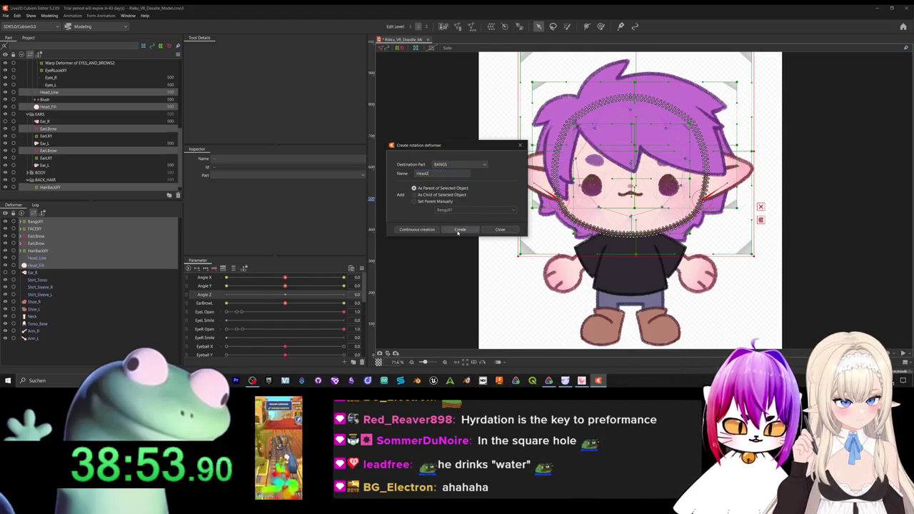
pyautogui.click(459, 230)
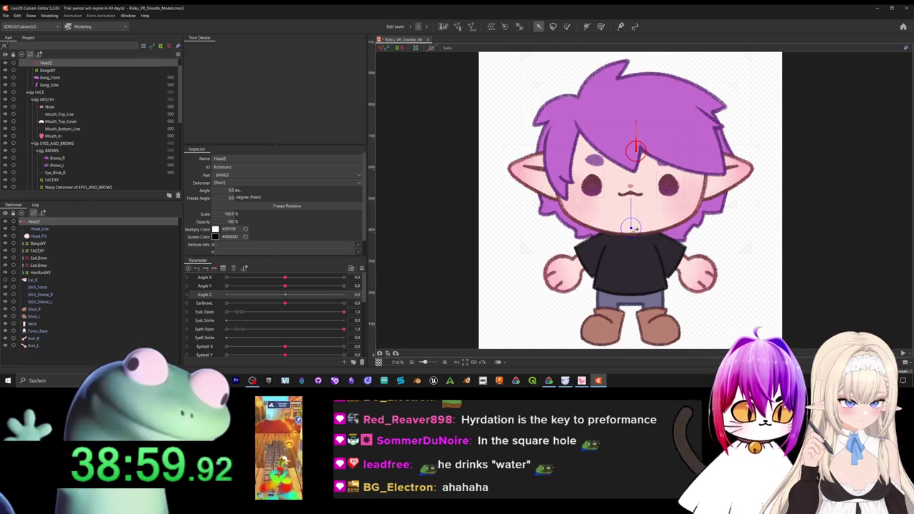
# Pivot HeadZ at the chin, add Angle Z keys, and tilt the head about 40° at -30.
pyautogui.moveTo(632, 235); pyautogui.dragTo(631, 227)
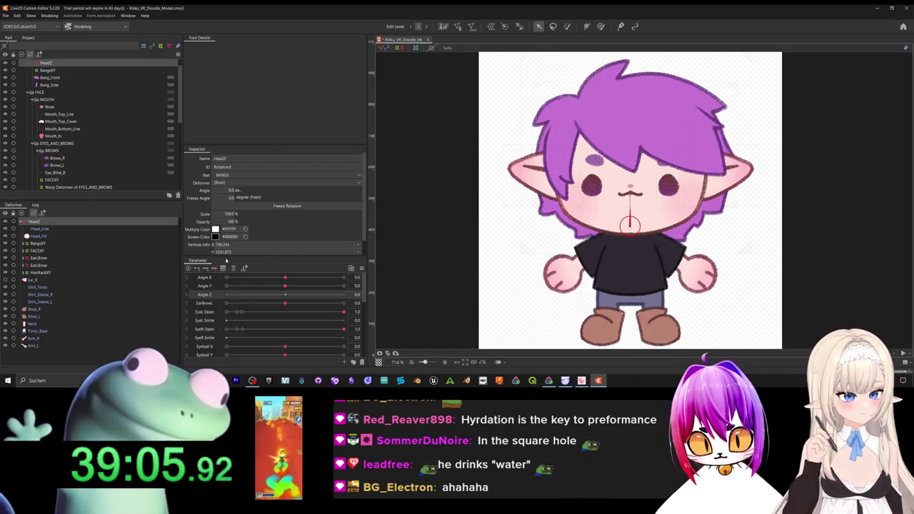
pyautogui.click(287, 293)
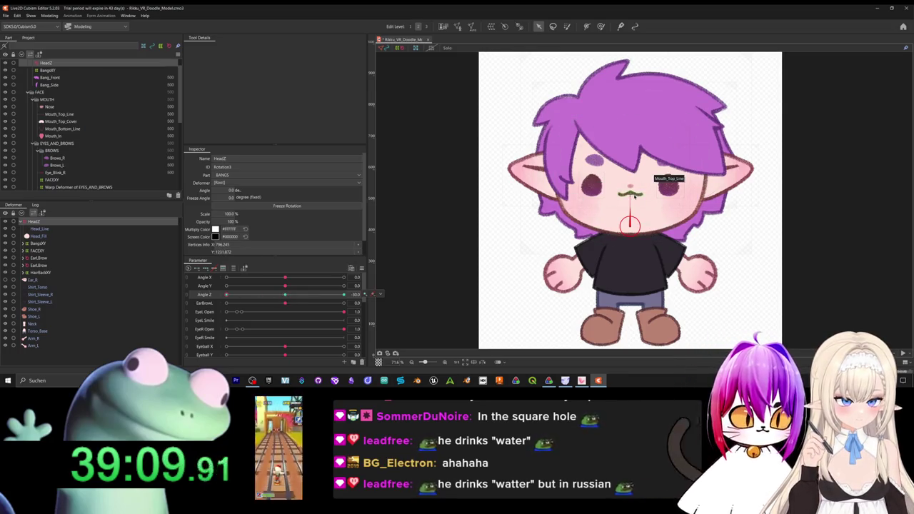
pyautogui.moveTo(630, 194); pyautogui.dragTo(627, 227)
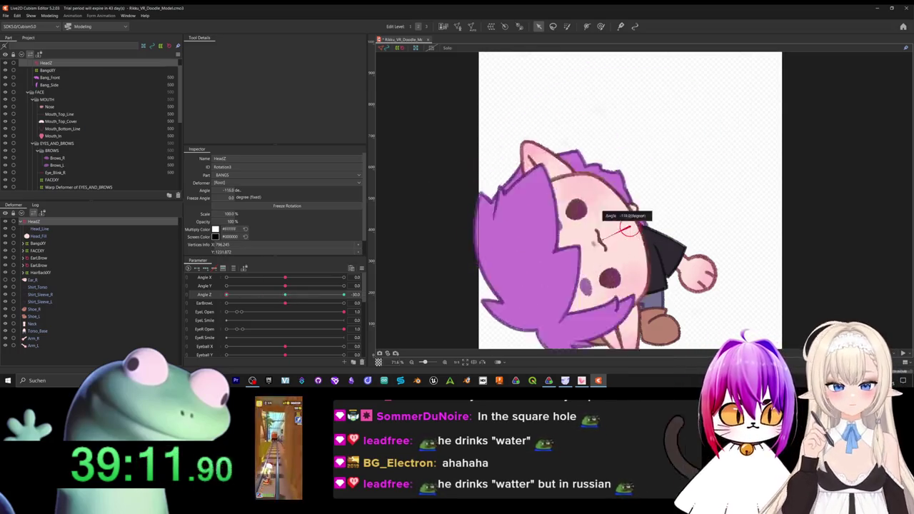
pyautogui.moveTo(626, 227)
pyautogui.mouseDown()
pyautogui.moveTo(706, 141)
pyautogui.moveTo(619, 136)
pyautogui.moveTo(646, 126)
pyautogui.moveTo(589, 136)
pyautogui.moveTo(542, 181)
pyautogui.moveTo(546, 207)
pyautogui.moveTo(522, 195)
pyautogui.moveTo(545, 120)
pyautogui.moveTo(608, 102)
pyautogui.moveTo(587, 117)
pyautogui.mouseUp()
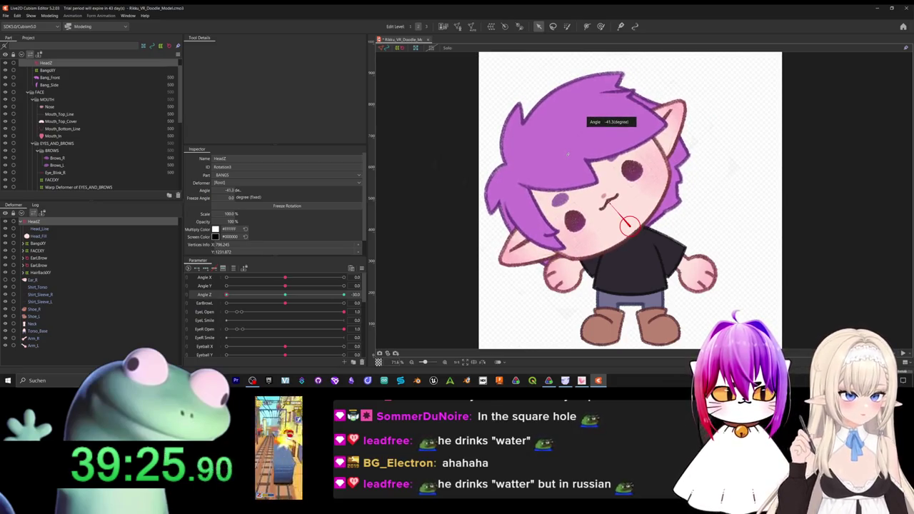
pyautogui.moveTo(568, 153)
pyautogui.mouseDown()
pyautogui.moveTo(594, 145)
pyautogui.moveTo(572, 156)
pyautogui.mouseUp()
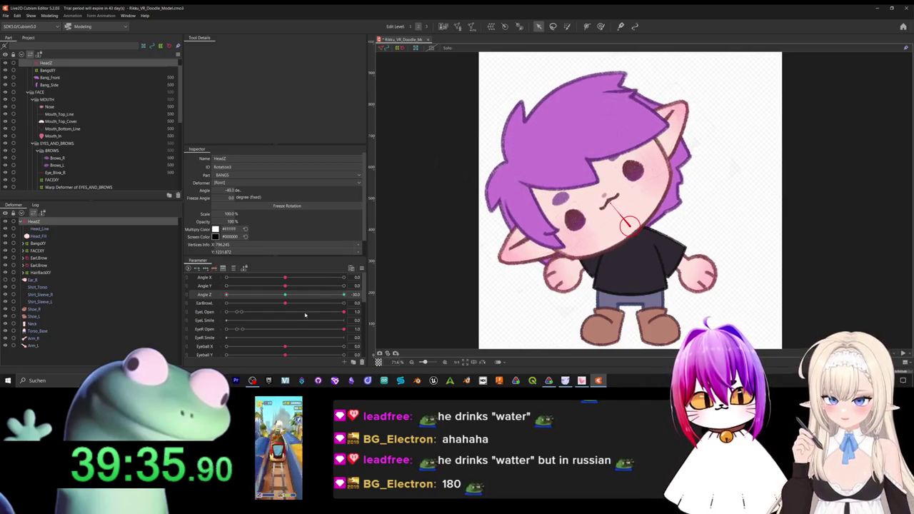
pyautogui.moveTo(285, 294); pyautogui.dragTo(225, 294)
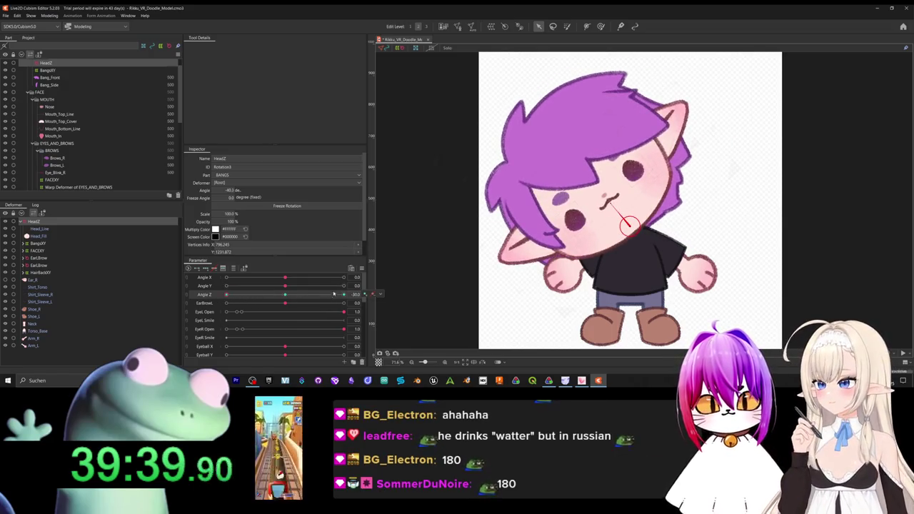
pyautogui.rightClick(367, 294)
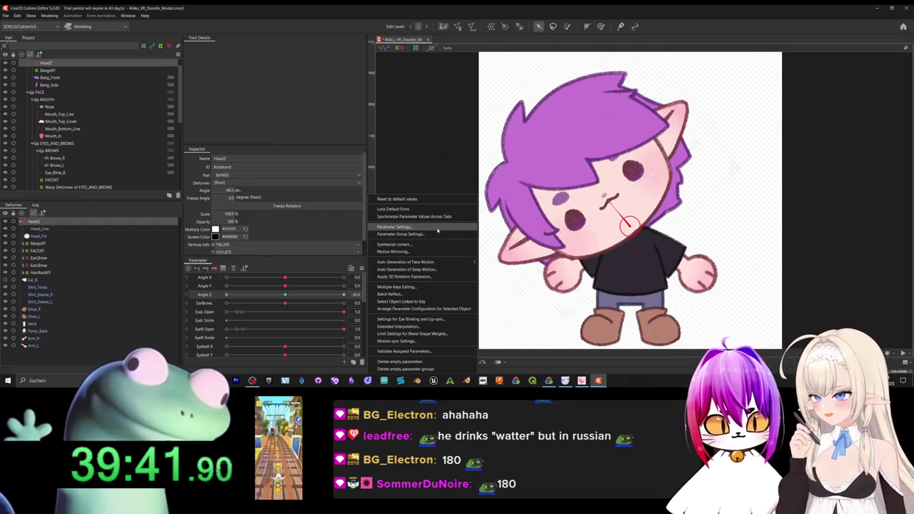
# Try mirroring the head tilt, undo it, and readjust the HeadZ rotation.
pyautogui.click(410, 251)
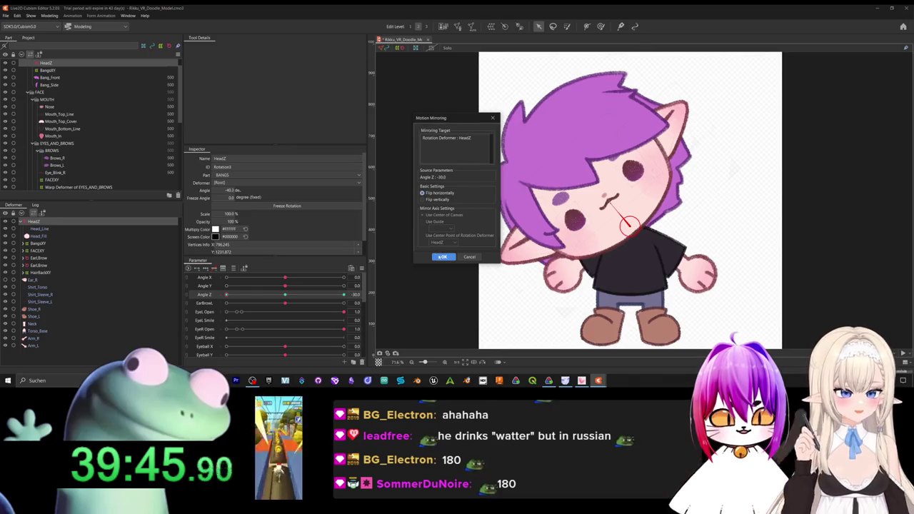
pyautogui.click(443, 257)
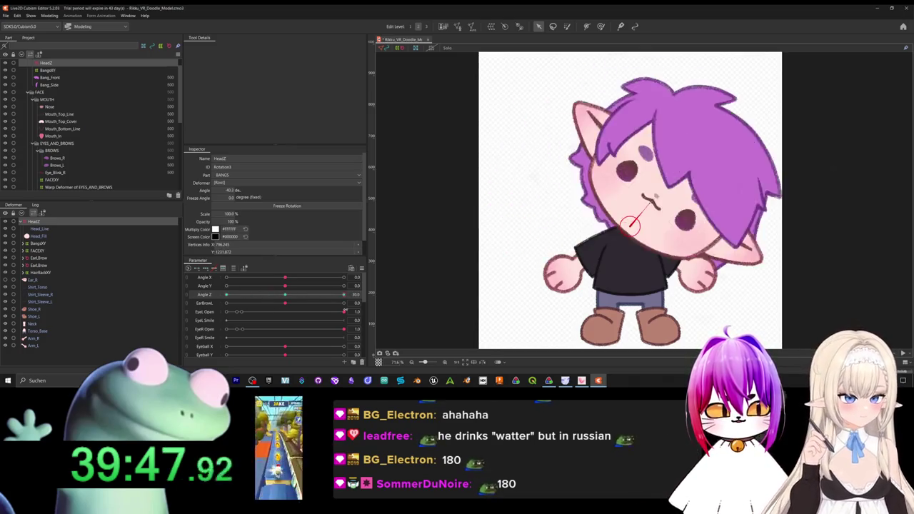
pyautogui.hotkey('ctrl', 'z')
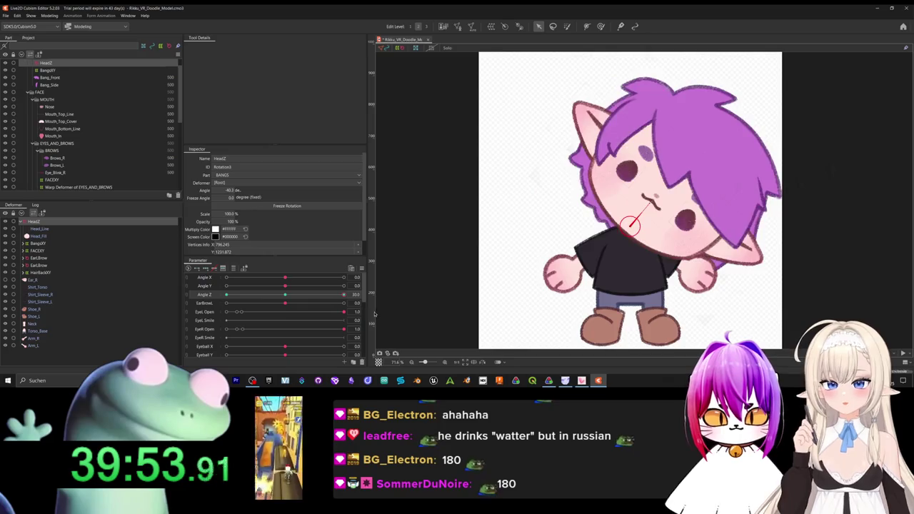
pyautogui.moveTo(606, 202); pyautogui.dragTo(621, 180)
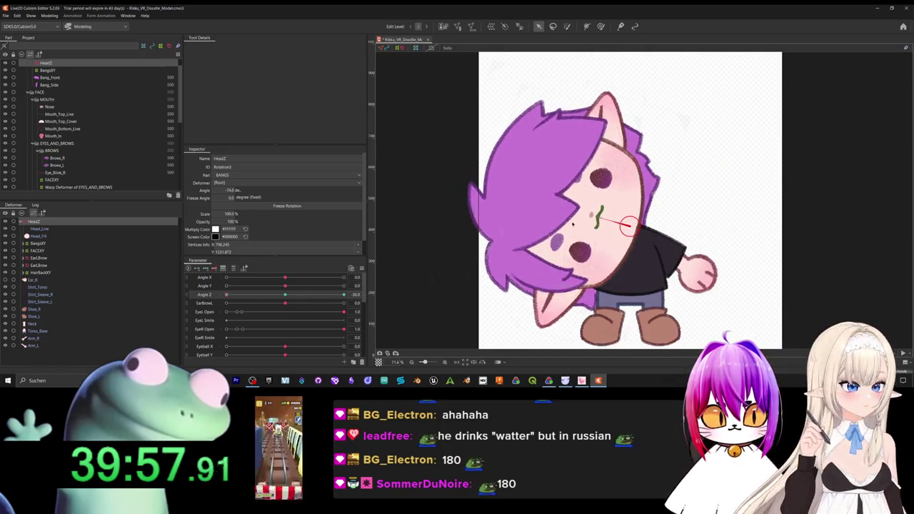
# Apply Motion Mirroring to copy the HeadZ tilt onto Angle Z 30, test it, then switch to VTube Studio.
pyautogui.click(362, 269)
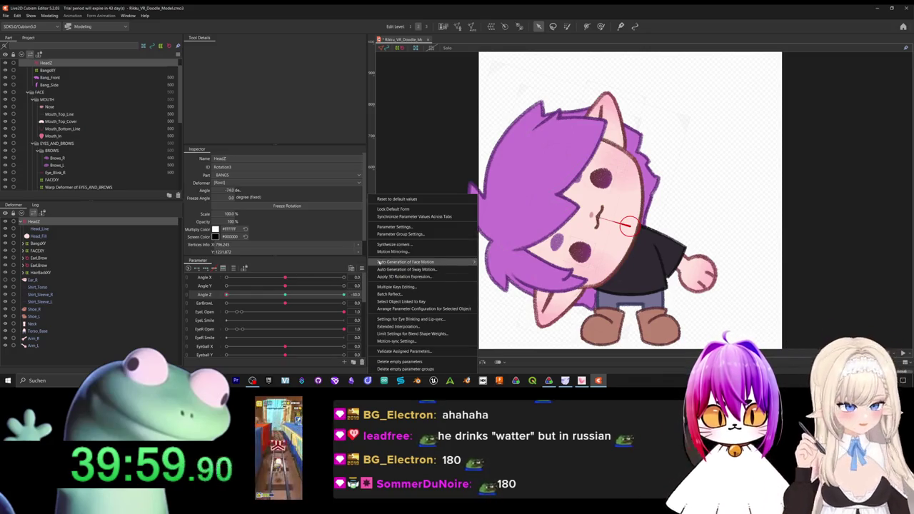
pyautogui.click(389, 259)
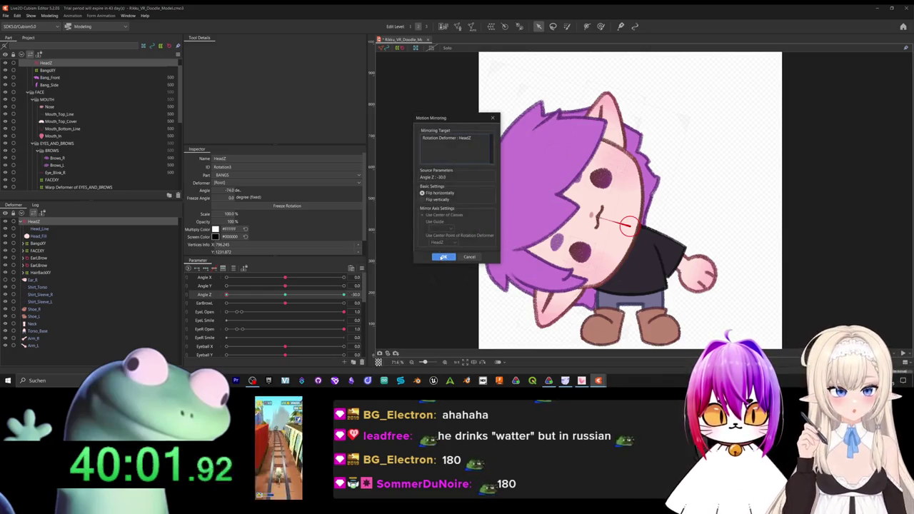
pyautogui.click(443, 256)
pyautogui.moveTo(232, 294); pyautogui.dragTo(285, 295)
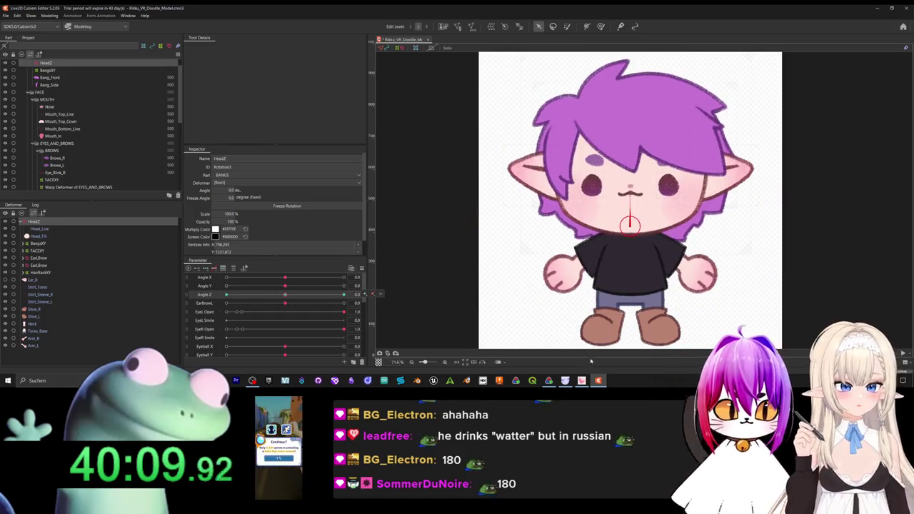
pyautogui.hotkey('alt', 'Tab')
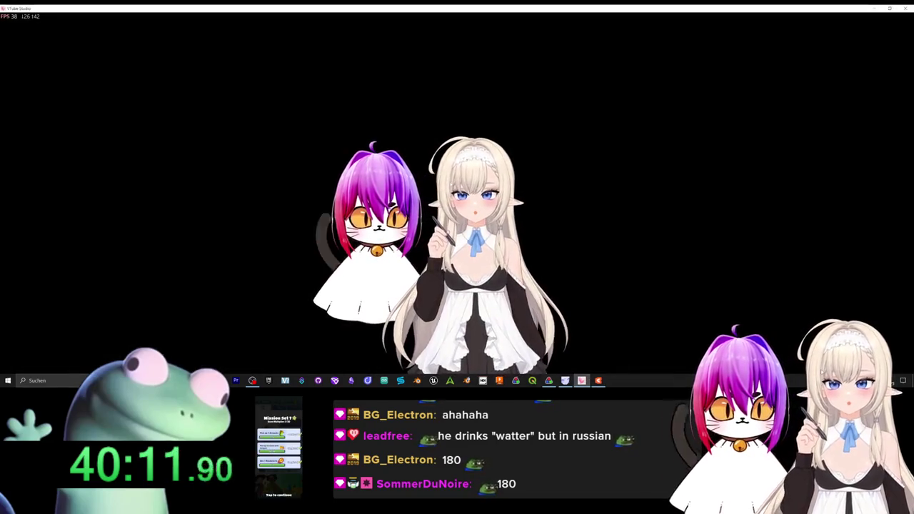
# Enable the Live2D Cubism Editor API in VTube Studio settings, then return to Cubism Editor.
pyautogui.doubleClick(238, 180)
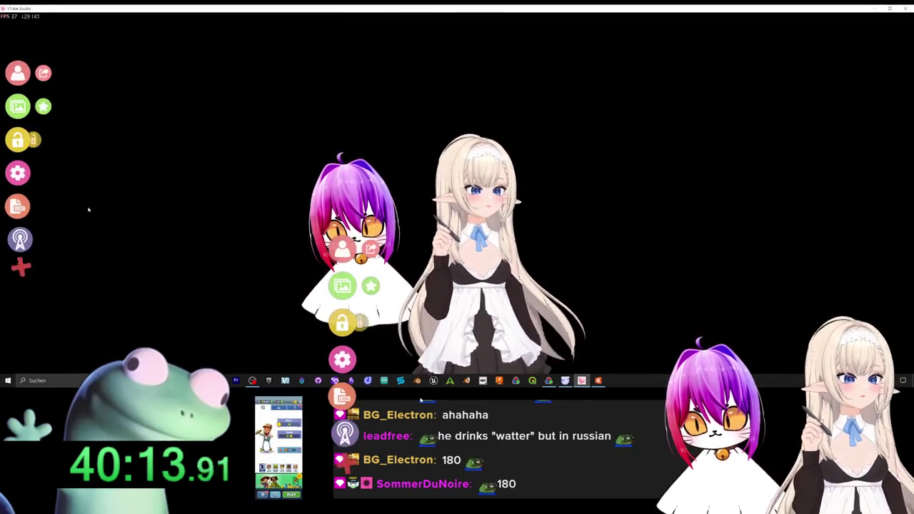
pyautogui.click(17, 172)
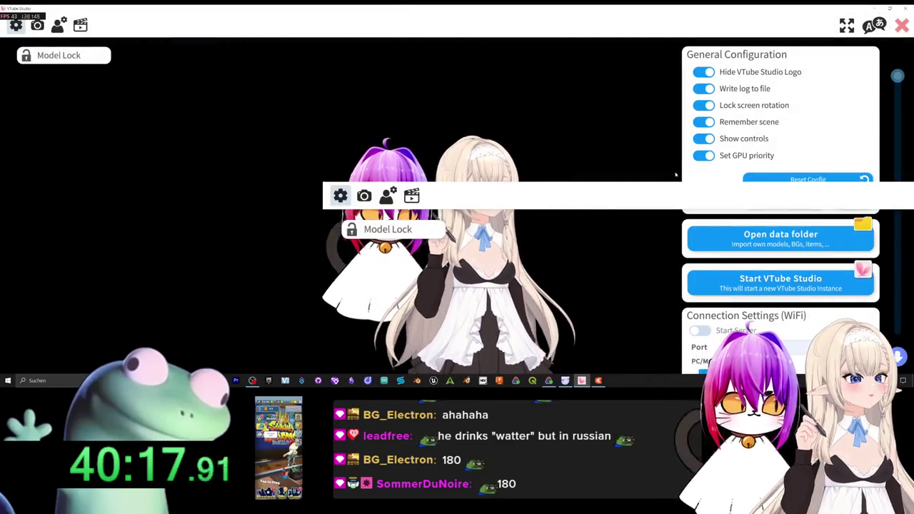
pyautogui.scroll(-5, 751, 220)
pyautogui.scroll(-5, 751, 219)
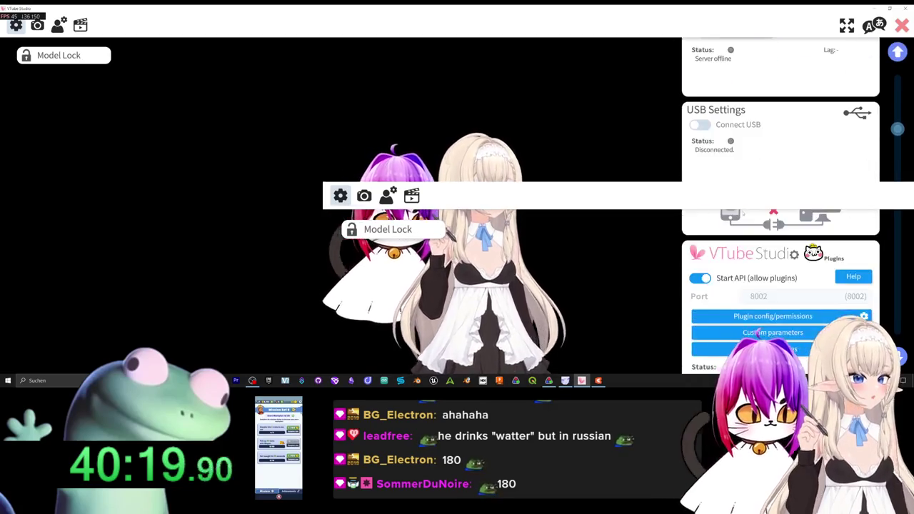
pyautogui.scroll(-5, 751, 219)
pyautogui.scroll(-3, 751, 220)
pyautogui.scroll(-2, 751, 219)
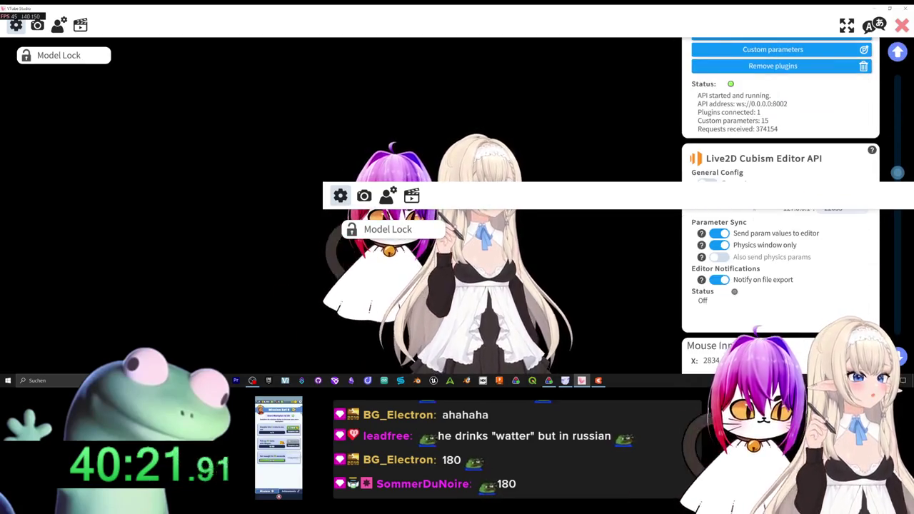
pyautogui.click(707, 180)
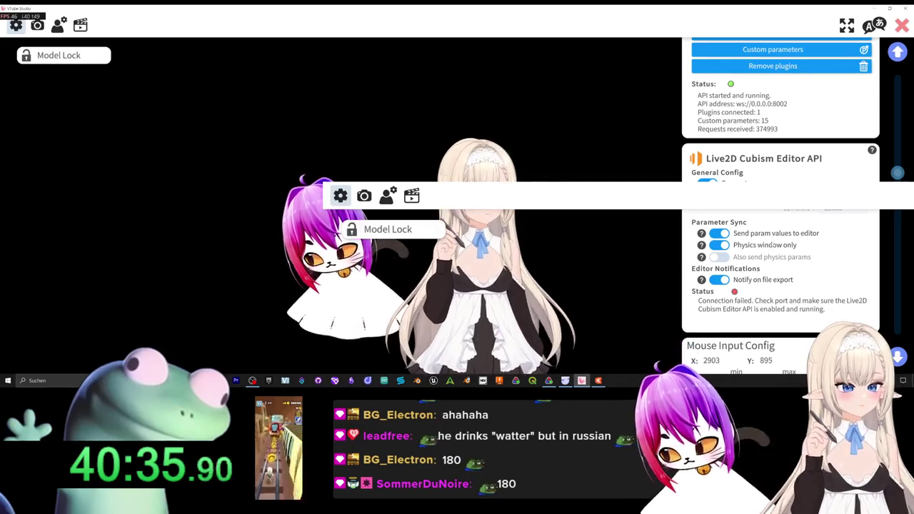
pyautogui.click(875, 7)
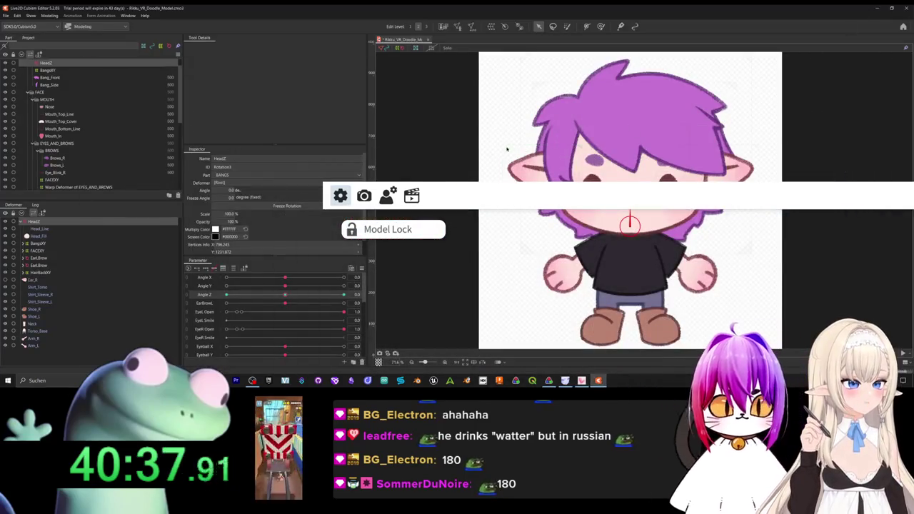
# Open Modeling > Physics Settings and move its window down and left.
pyautogui.click(50, 15)
pyautogui.click(71, 146)
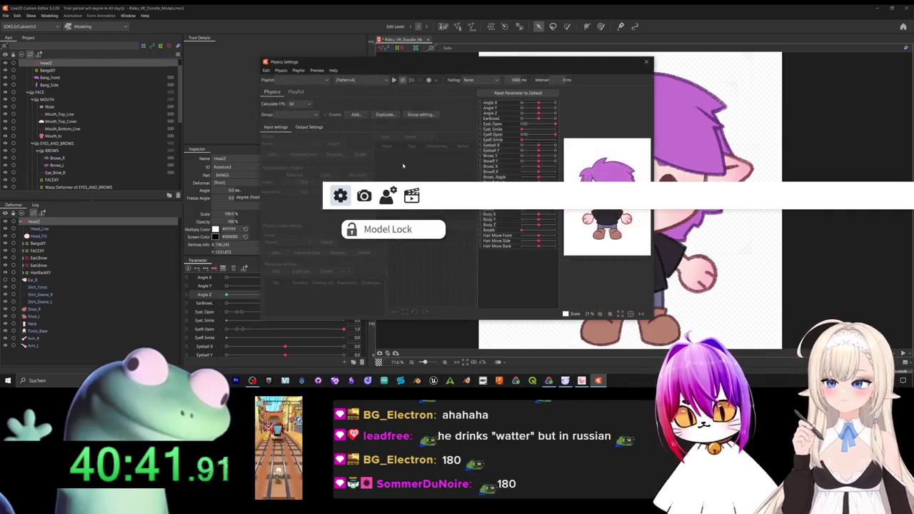
pyautogui.moveTo(358, 65); pyautogui.dragTo(325, 79)
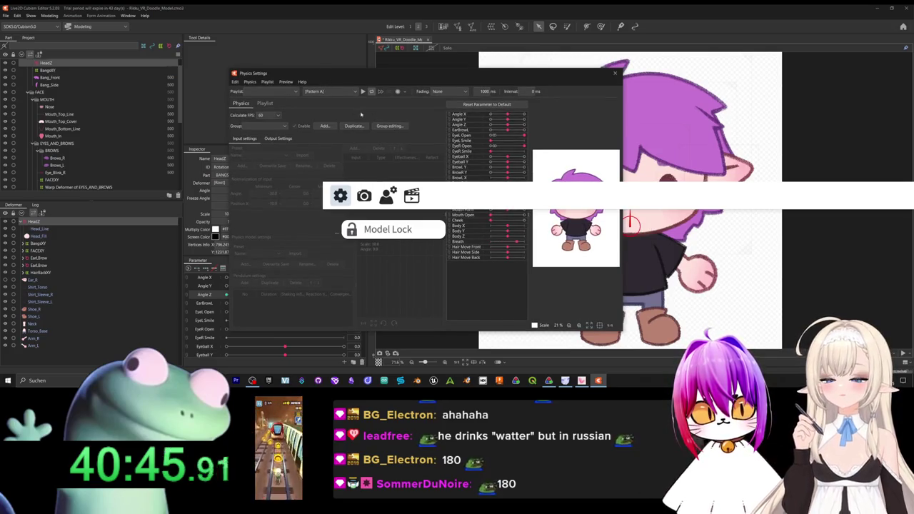
# Enable the port in External Application Integration Settings and dismiss the firewall prompt.
pyautogui.click(286, 82)
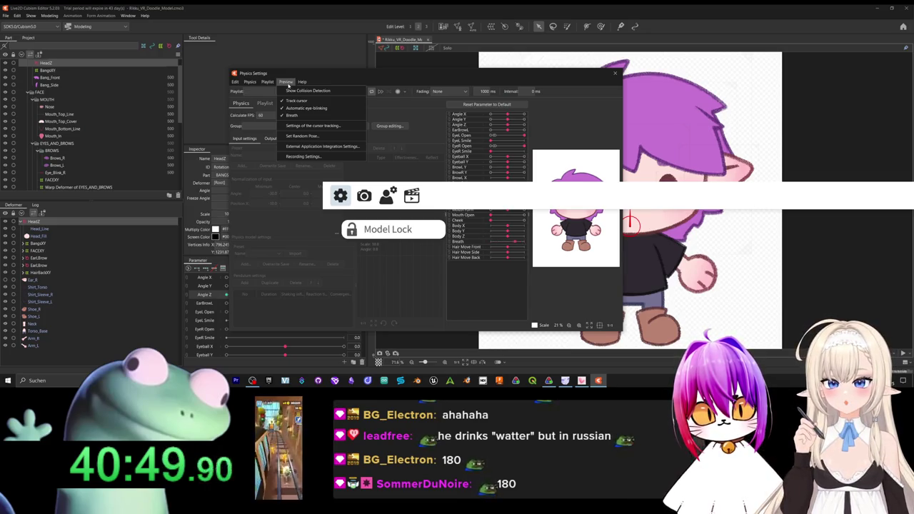
pyautogui.click(319, 146)
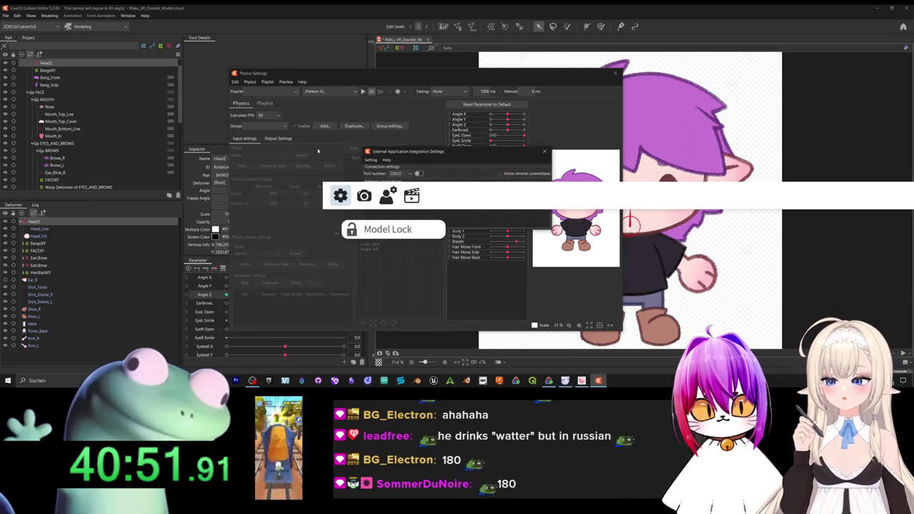
pyautogui.click(419, 173)
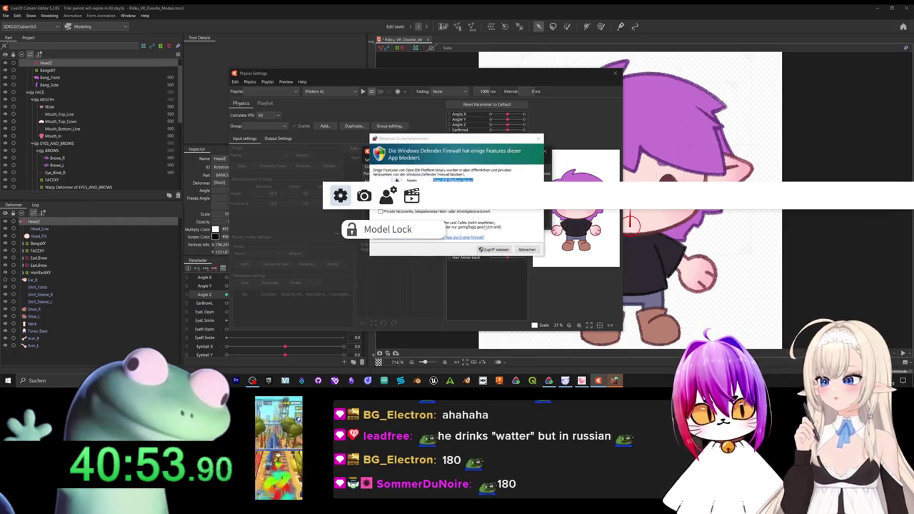
pyautogui.press('Return')
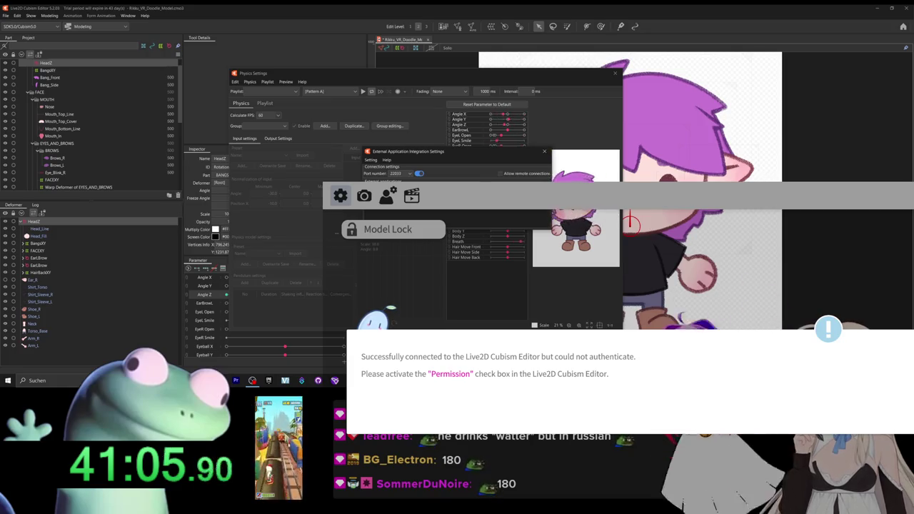
pyautogui.click(544, 152)
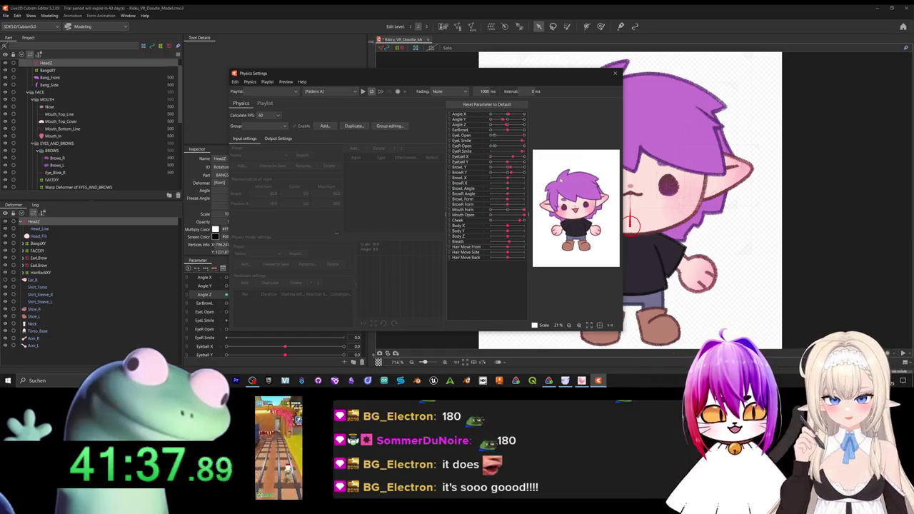
# Widen the Physics Settings window and move it up and left.
pyautogui.scroll(1, 580, 207)
pyautogui.scroll(3, 580, 206)
pyautogui.scroll(1, 579, 206)
pyautogui.scroll(-3, 579, 204)
pyautogui.moveTo(622, 214); pyautogui.dragTo(771, 214)
pyautogui.scroll(3, 626, 208)
pyautogui.scroll(3, 627, 208)
pyautogui.scroll(3, 627, 208)
pyautogui.scroll(-10, 627, 208)
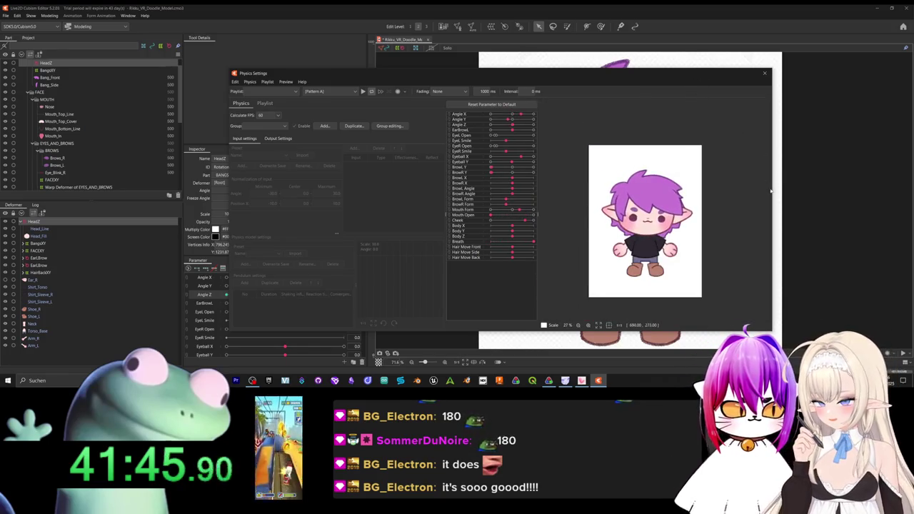
pyautogui.moveTo(770, 193); pyautogui.dragTo(836, 192)
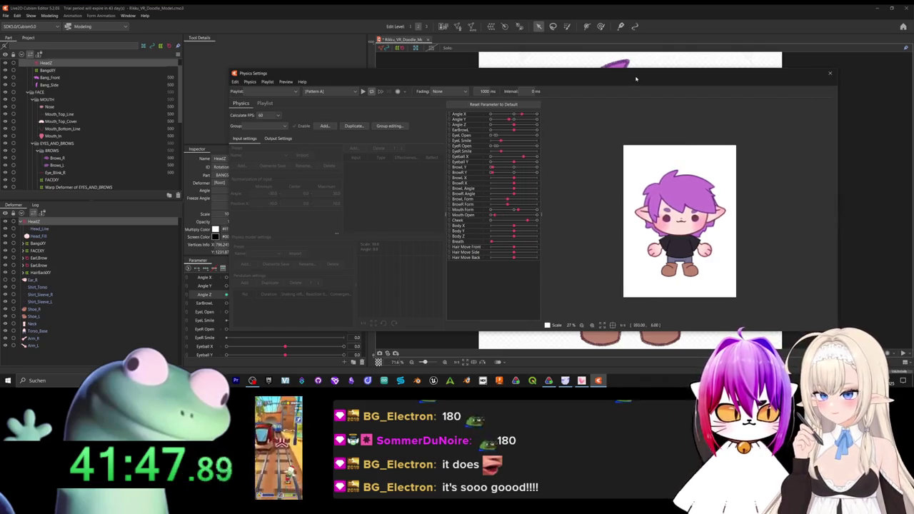
pyautogui.moveTo(428, 73); pyautogui.dragTo(260, 25)
# Make the preview pane taller, zoom to about 72%, and tilt the head to watch it live.
pyautogui.moveTo(596, 284); pyautogui.dragTo(597, 347)
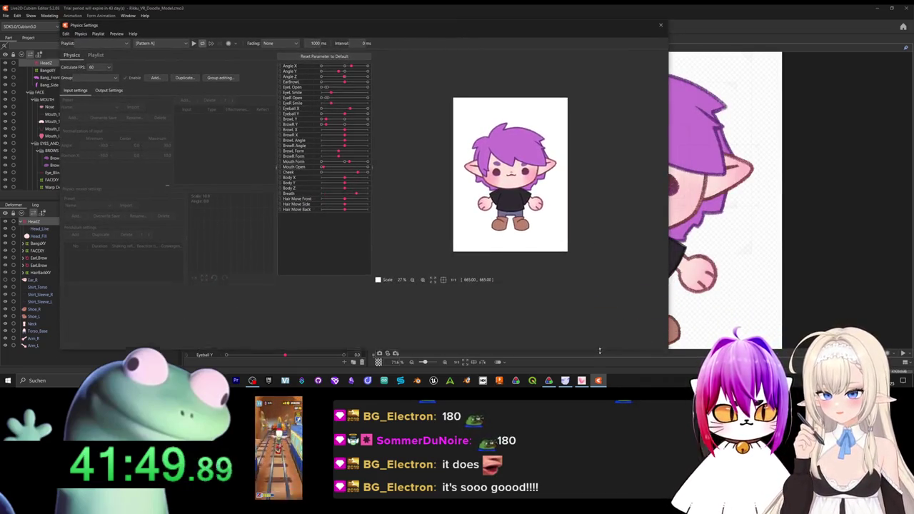
pyautogui.scroll(1, 516, 244)
pyautogui.scroll(2, 516, 244)
pyautogui.scroll(1, 517, 244)
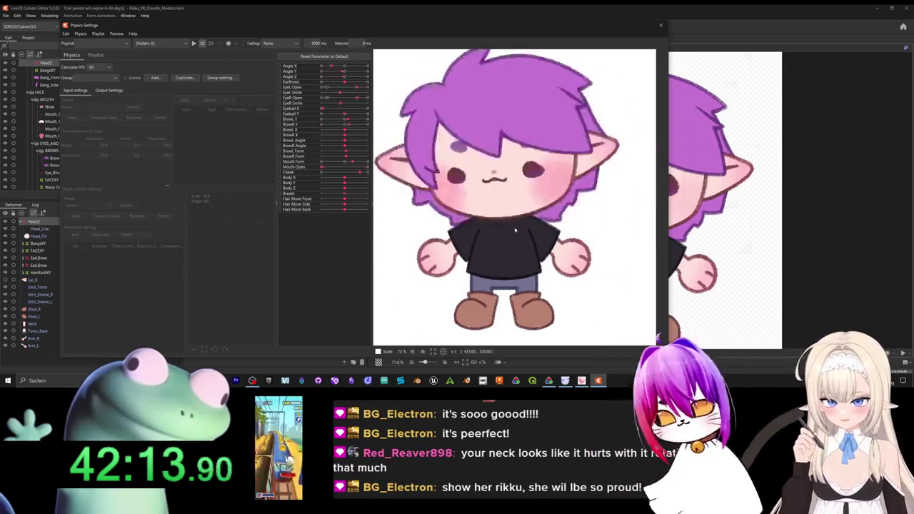
pyautogui.moveTo(515, 266); pyautogui.dragTo(531, 237)
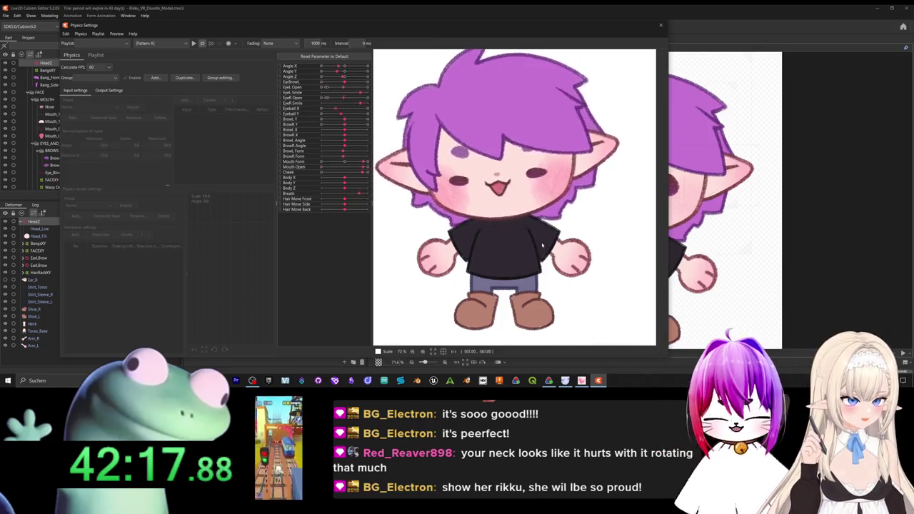
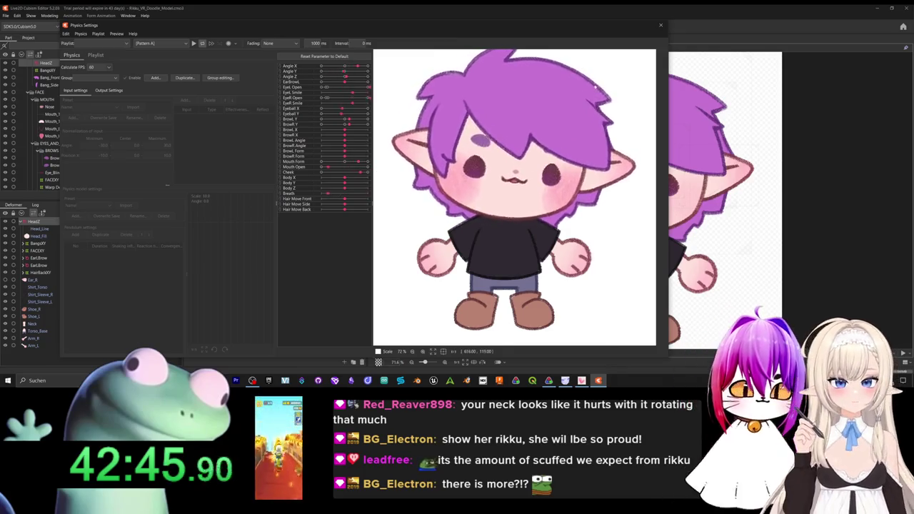
# Reopen Physics Settings and swing the preview character to test the hair physics.
pyautogui.click(660, 25)
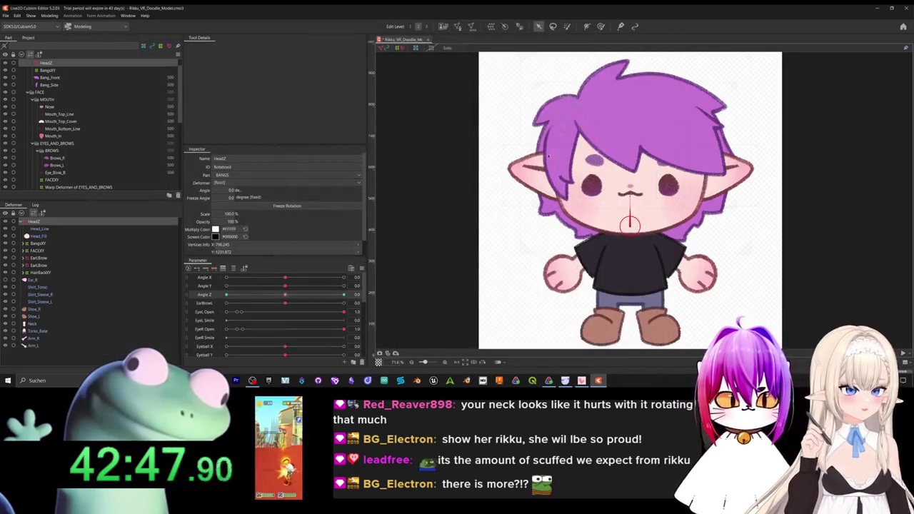
pyautogui.click(50, 15)
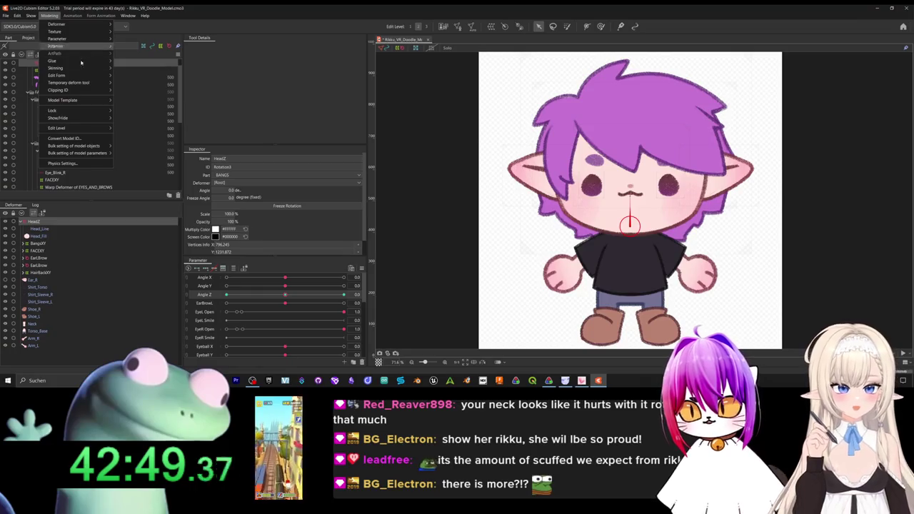
pyautogui.click(63, 163)
pyautogui.moveTo(614, 143)
pyautogui.mouseDown()
pyautogui.moveTo(649, 124)
pyautogui.moveTo(452, 154)
pyautogui.mouseUp()
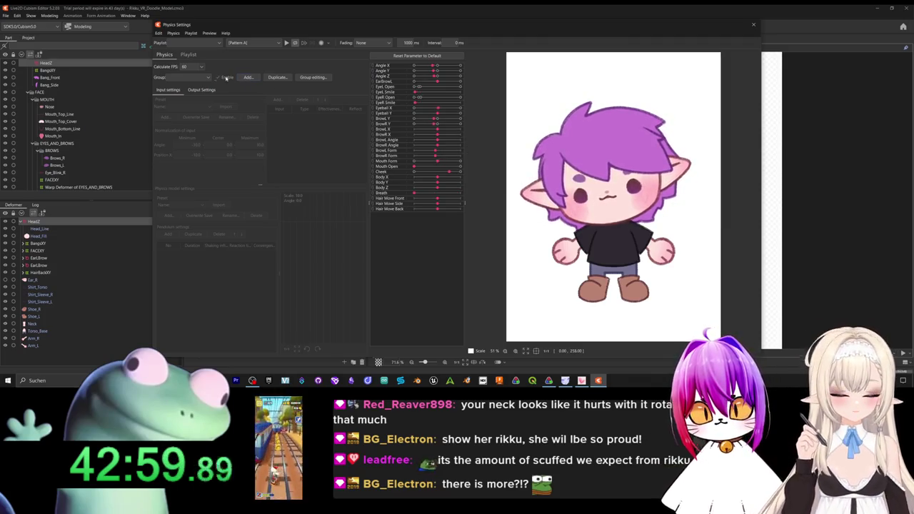
# Open the add-group form, browse the Input preset list, and cancel without adding.
pyautogui.click(247, 78)
pyautogui.write('Ears')
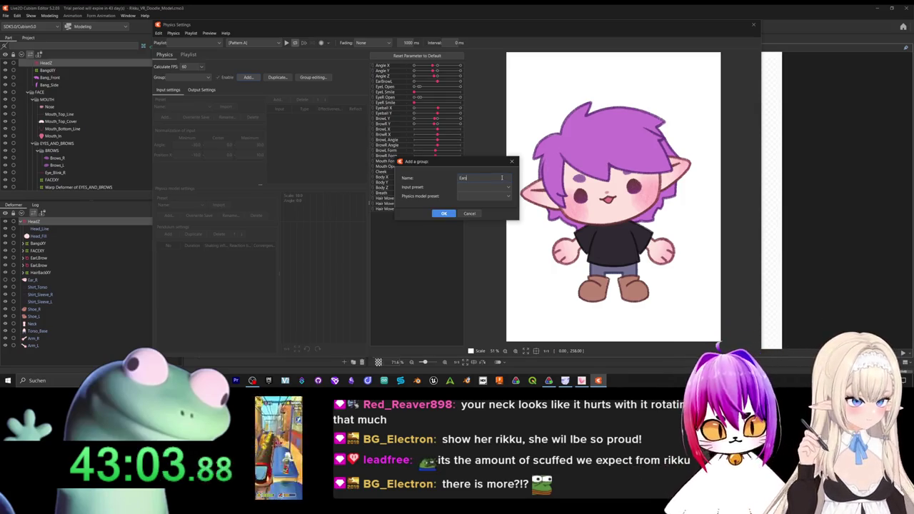
pyautogui.click(494, 187)
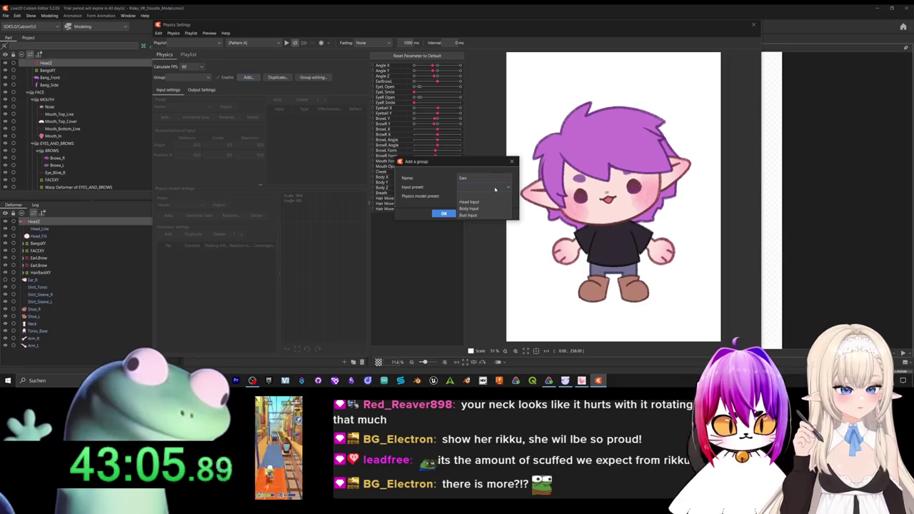
pyautogui.click(494, 189)
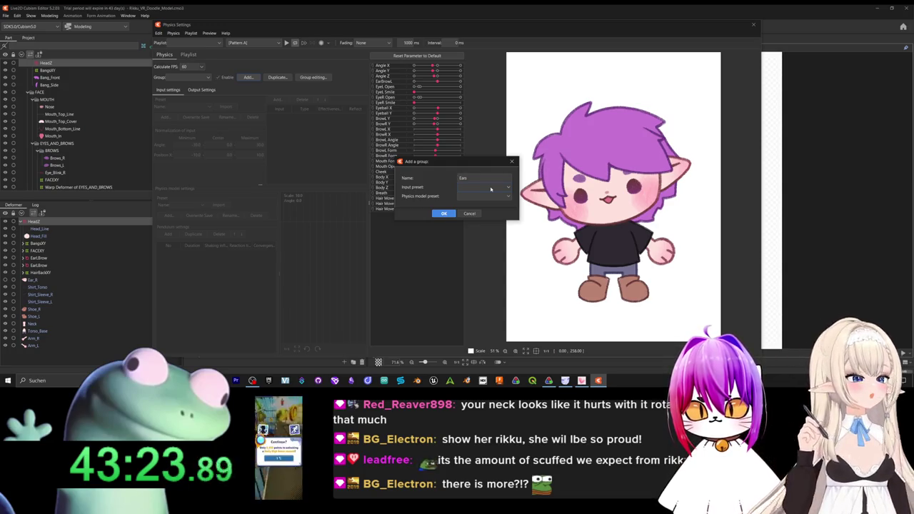
pyautogui.click(470, 213)
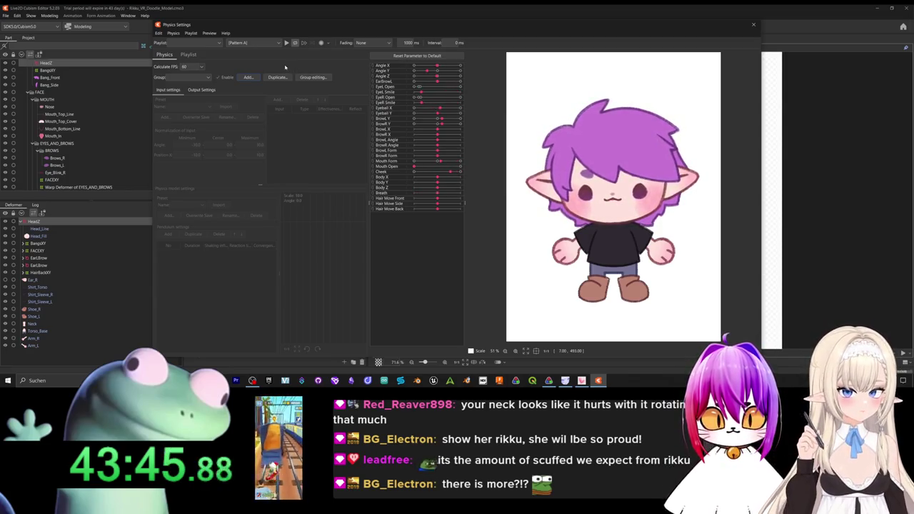
pyautogui.click(248, 77)
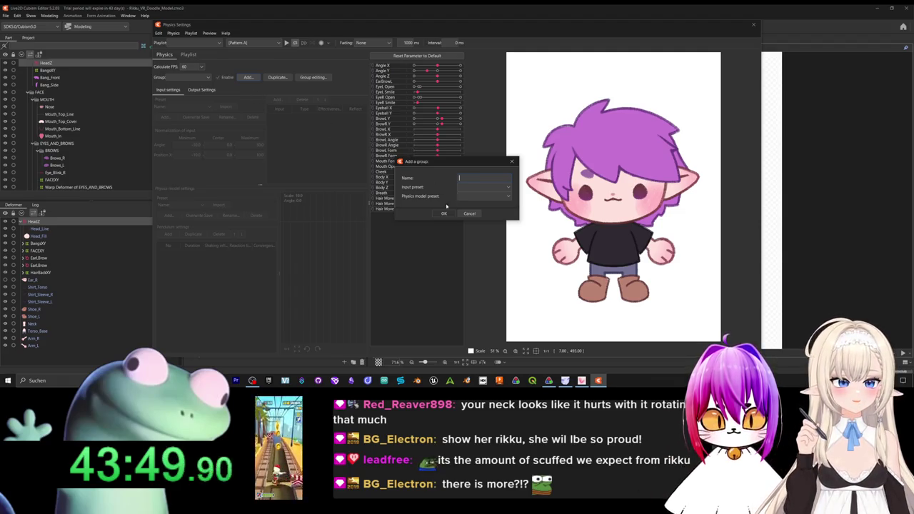
pyautogui.click(469, 214)
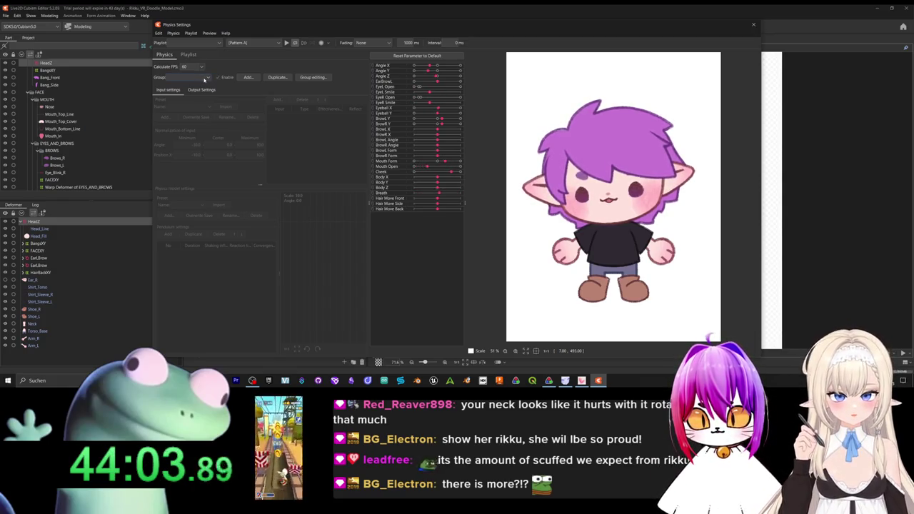
# Try a group named 'EarL', inspect both preset lists, cancel, and reopen the form.
pyautogui.click(247, 77)
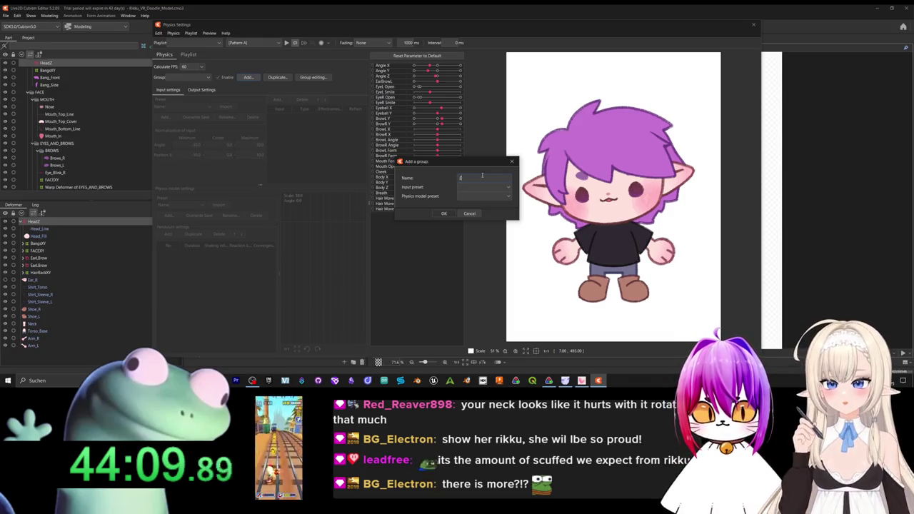
pyautogui.write('EarL')
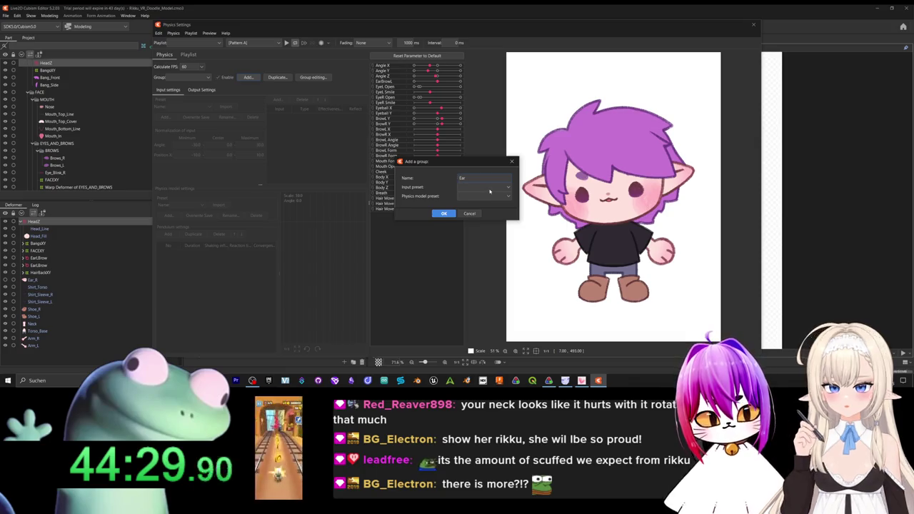
pyautogui.click(490, 189)
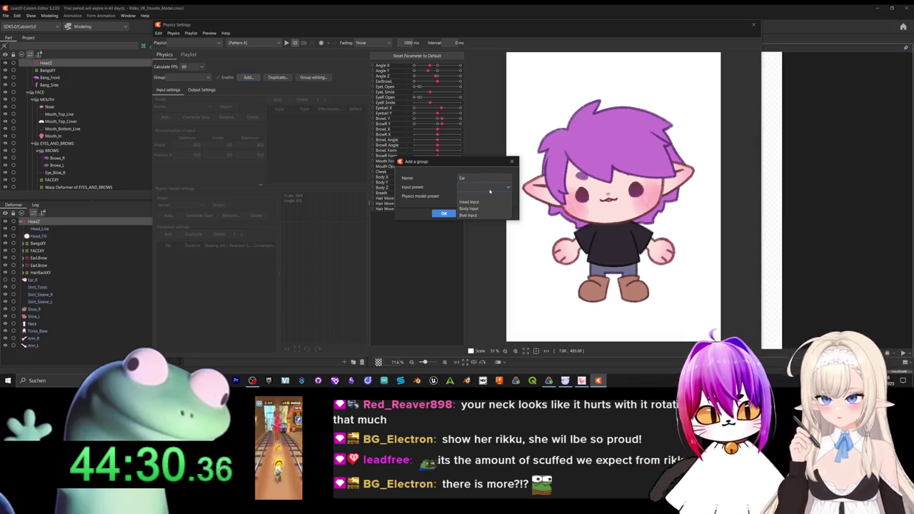
pyautogui.click(473, 215)
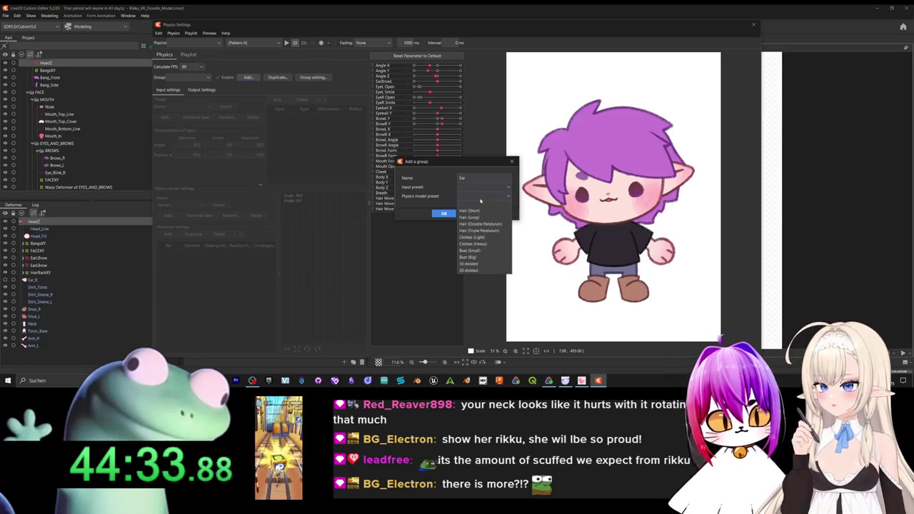
pyautogui.click(482, 196)
pyautogui.click(483, 196)
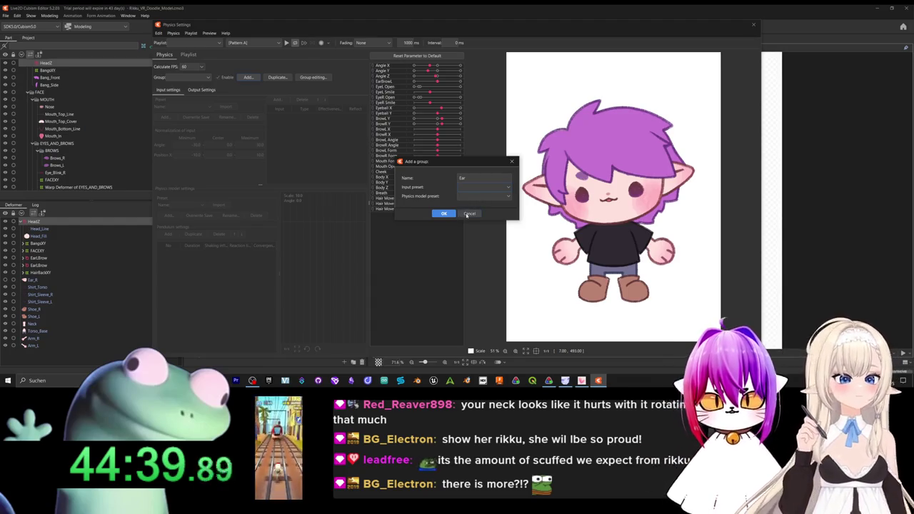
pyautogui.click(469, 213)
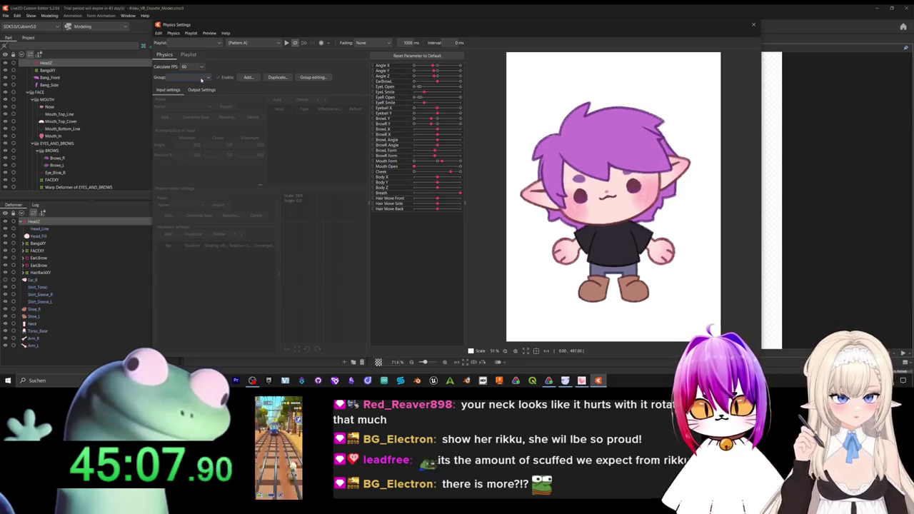
pyautogui.click(247, 77)
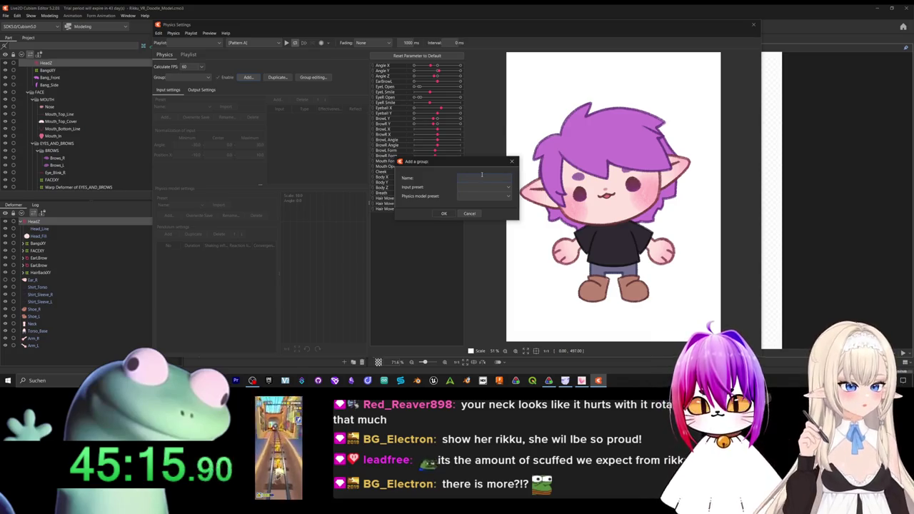
# Create a physics group named 'Ears' and begin choosing its input parameter.
pyautogui.write('Ear')
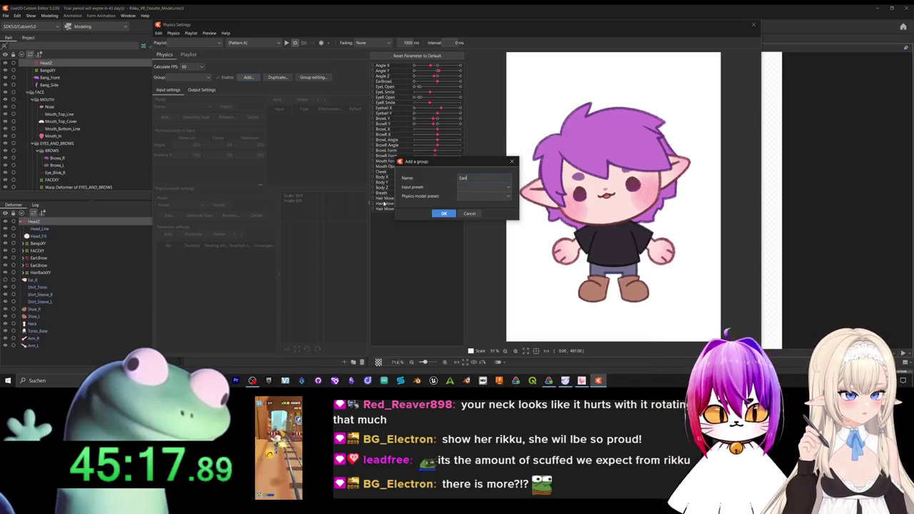
pyautogui.write('s')
pyautogui.press('Return')
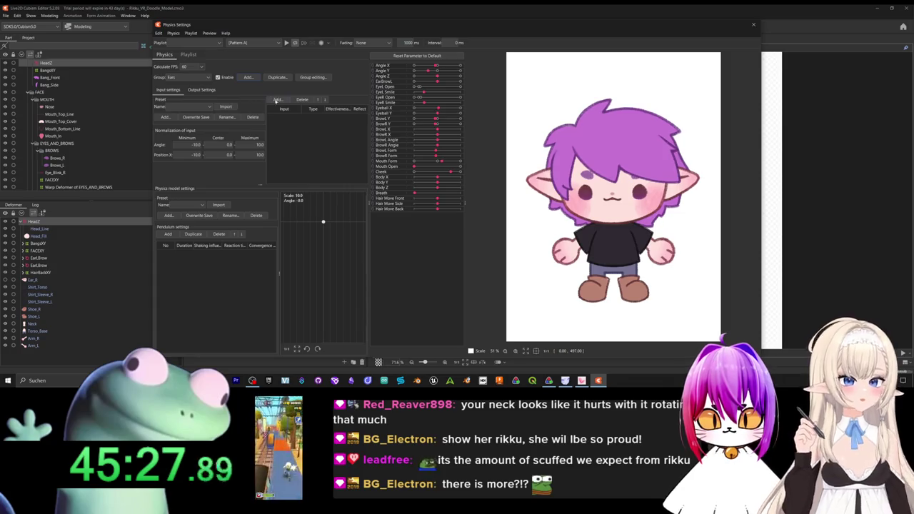
pyautogui.click(277, 100)
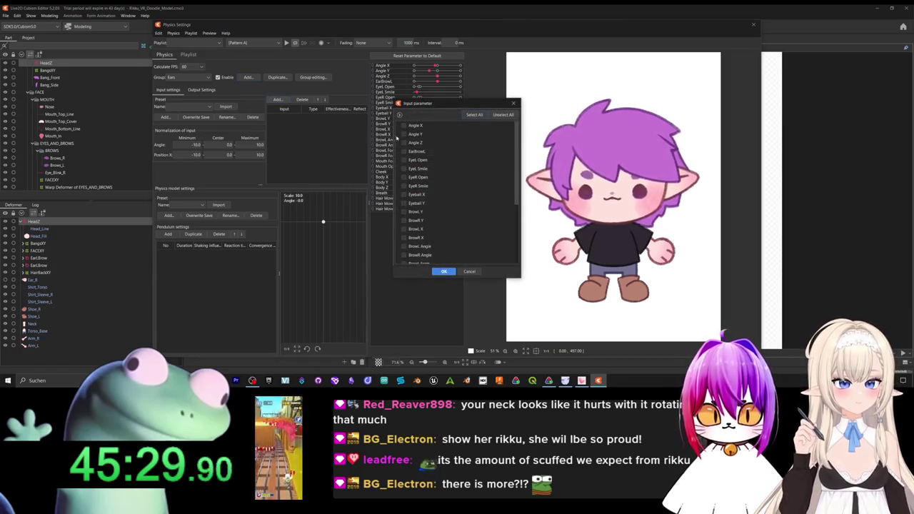
# Add BrowL Y as the Ears group's input with type Angle.
pyautogui.click(426, 212)
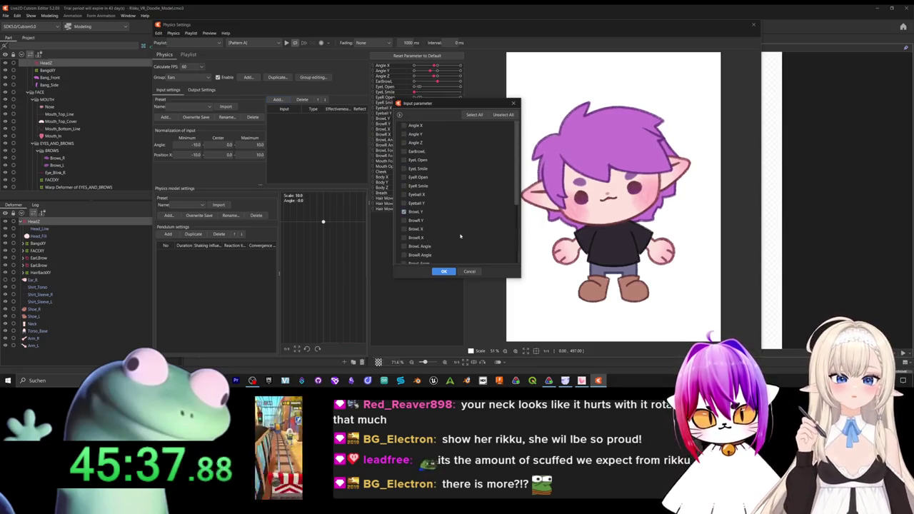
pyautogui.click(444, 272)
pyautogui.click(310, 117)
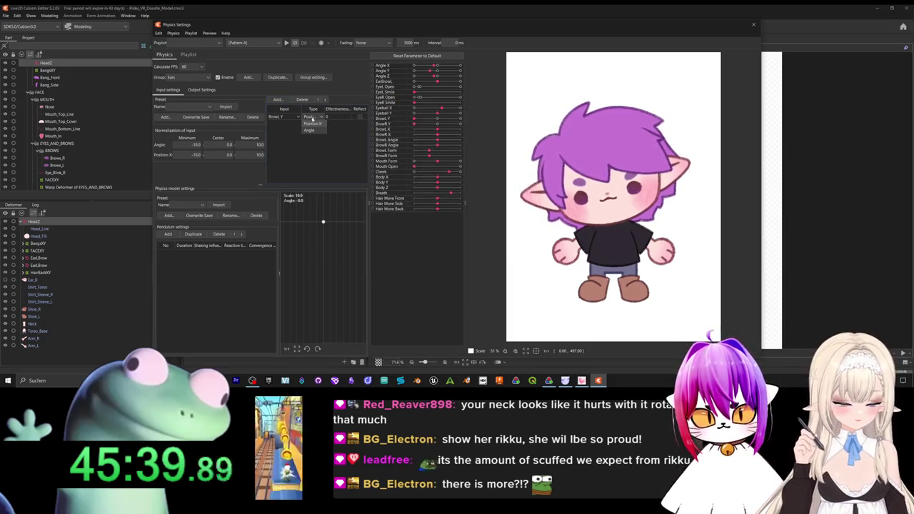
pyautogui.click(309, 130)
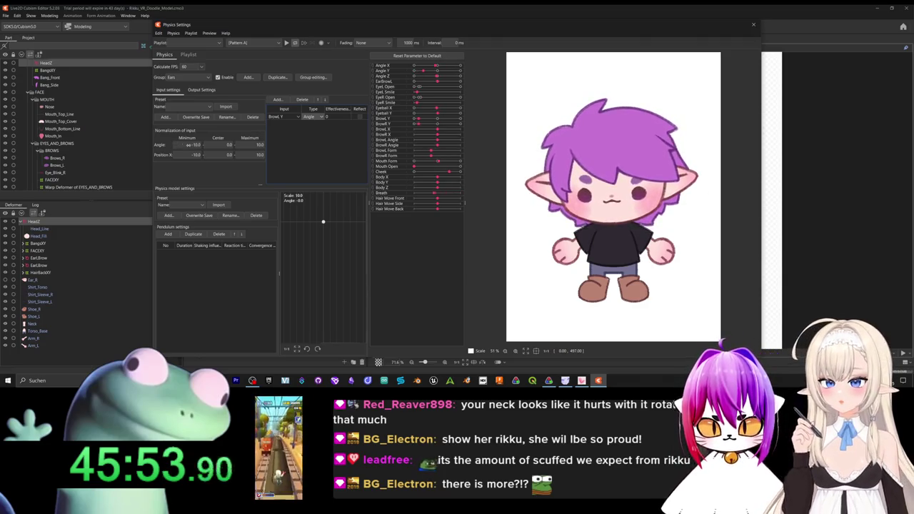
# Make the angle minimum negative and clear the angle maximum value.
pyautogui.doubleClick(190, 145)
pyautogui.write('-')
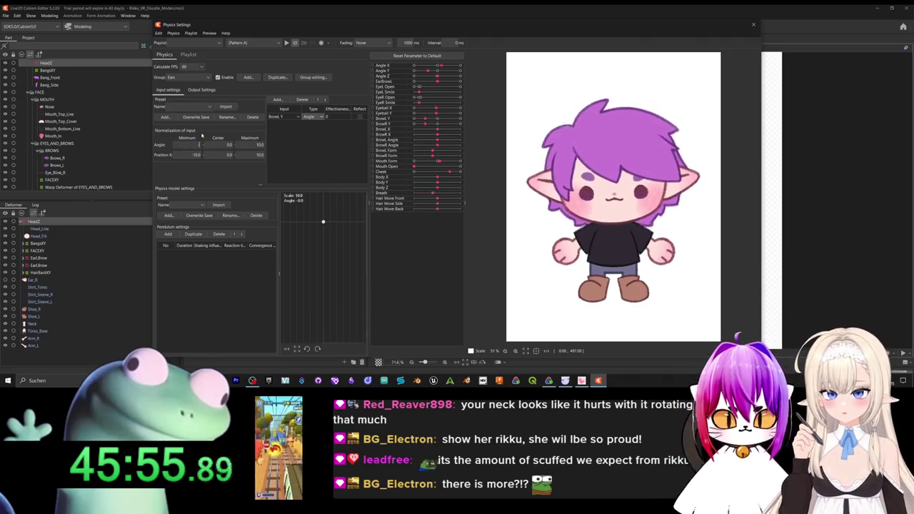
pyautogui.press('Return')
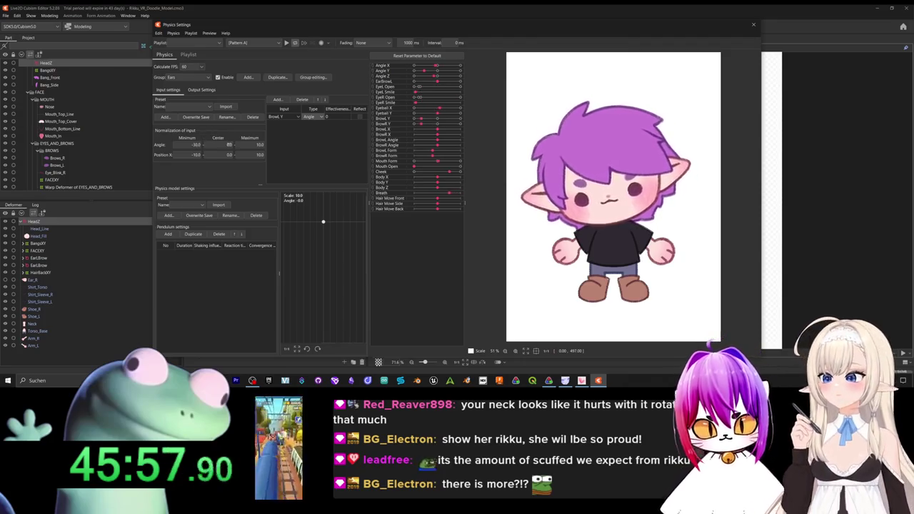
pyautogui.doubleClick(257, 144)
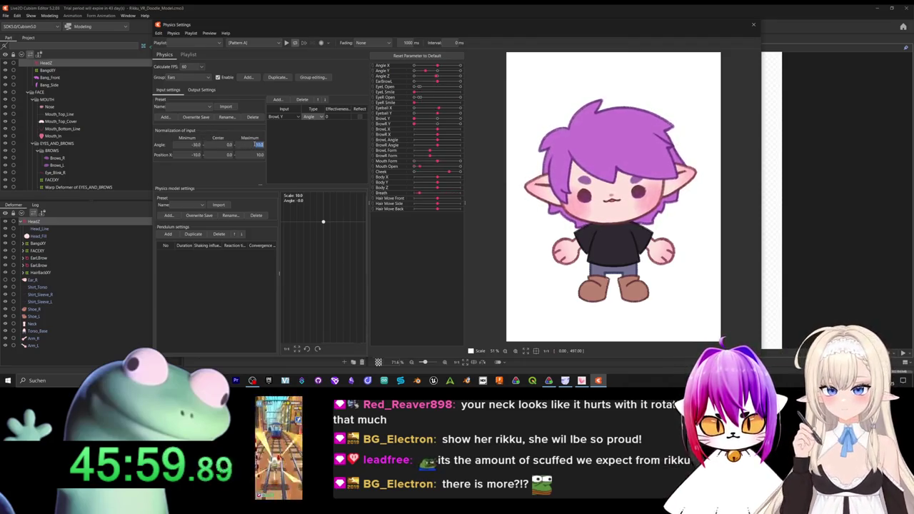
pyautogui.press('BackSpace')
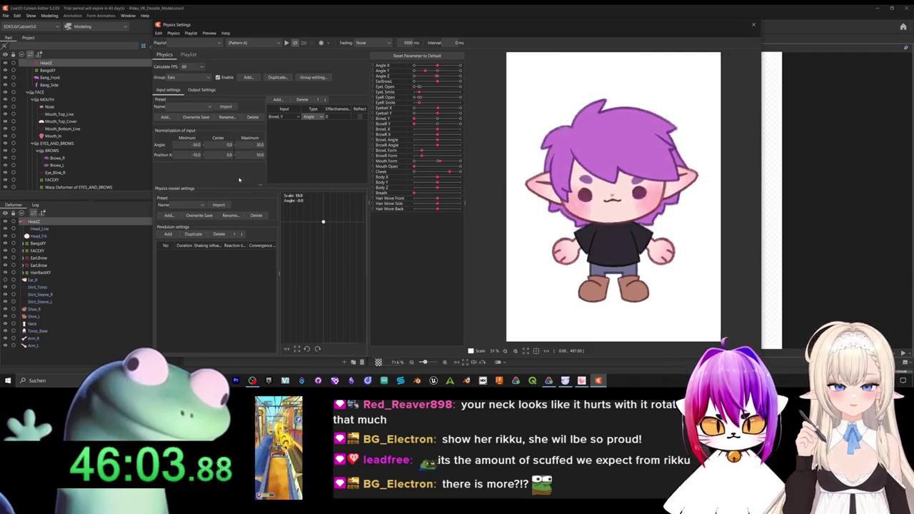
pyautogui.click(201, 90)
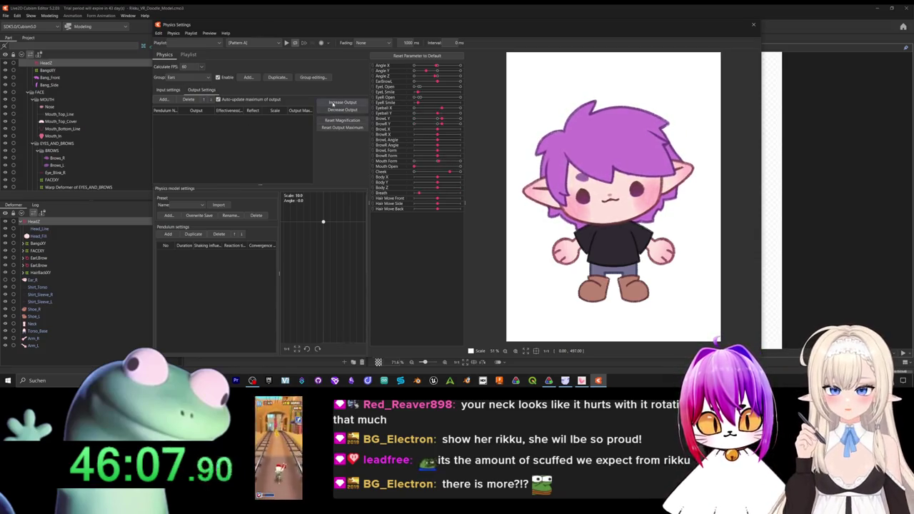
# Add a pendulum to the physics model after the missing-pendulum warning.
pyautogui.click(164, 99)
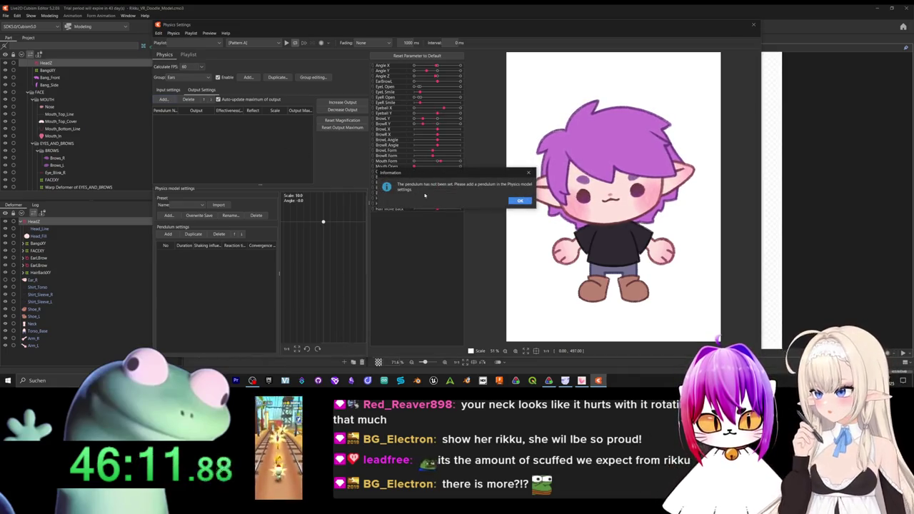
pyautogui.click(520, 202)
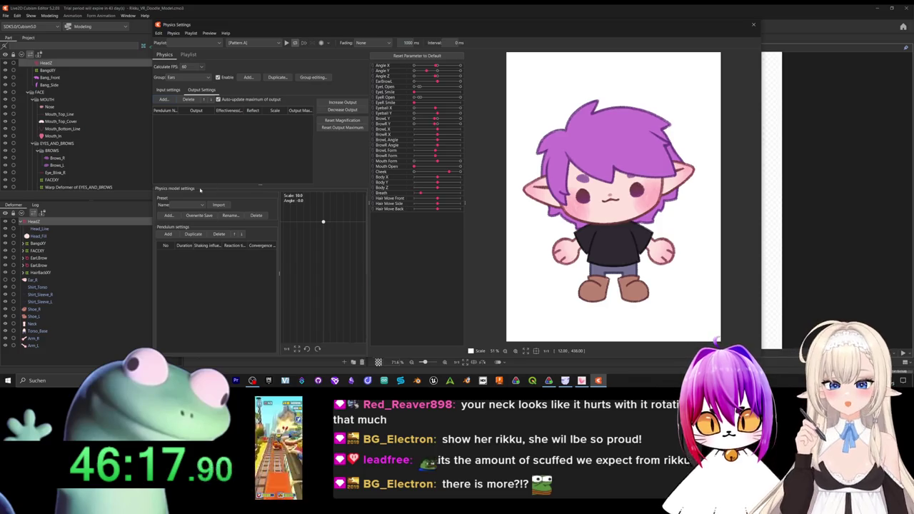
pyautogui.click(168, 235)
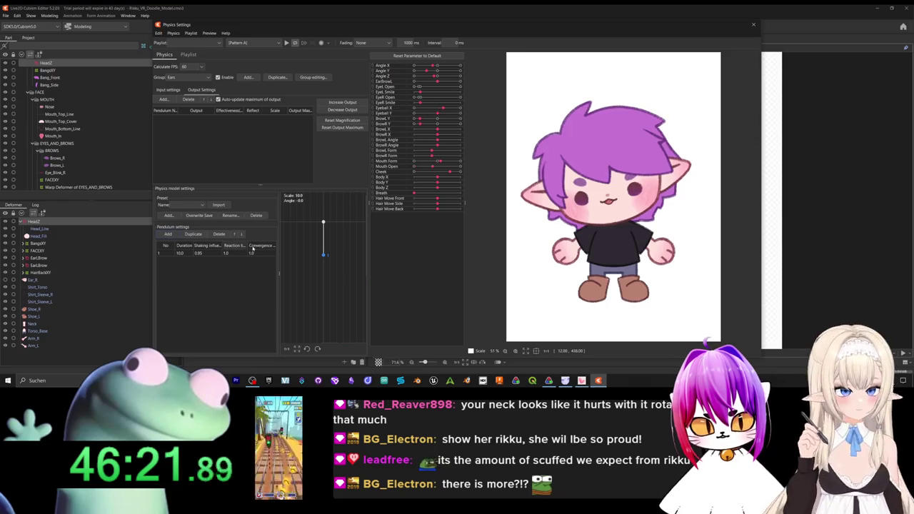
# Add EarBrowL as the output parameter of the Ears group.
pyautogui.click(163, 100)
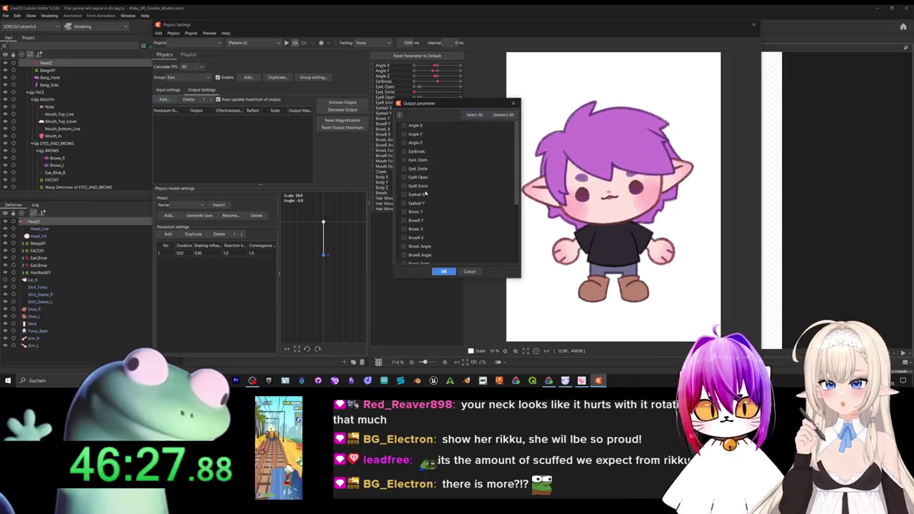
pyautogui.scroll(-3, 443, 200)
pyautogui.scroll(-2, 446, 202)
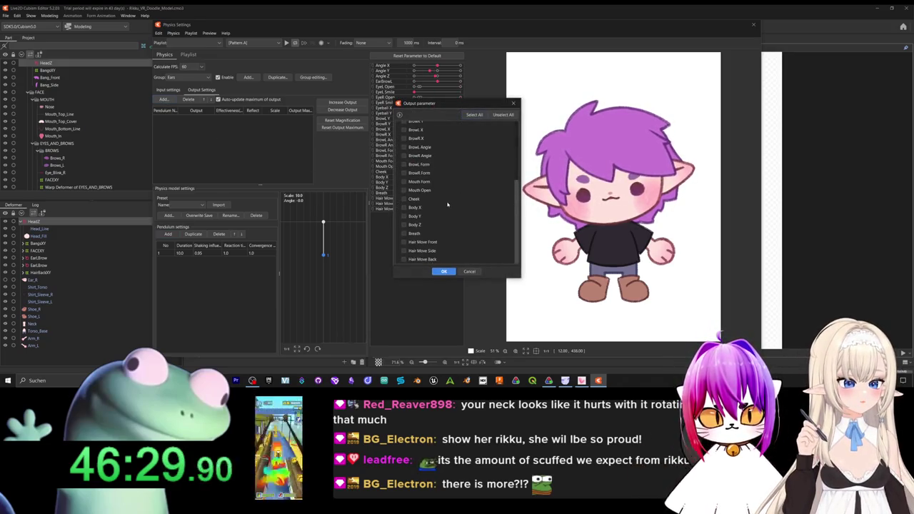
pyautogui.scroll(5, 448, 205)
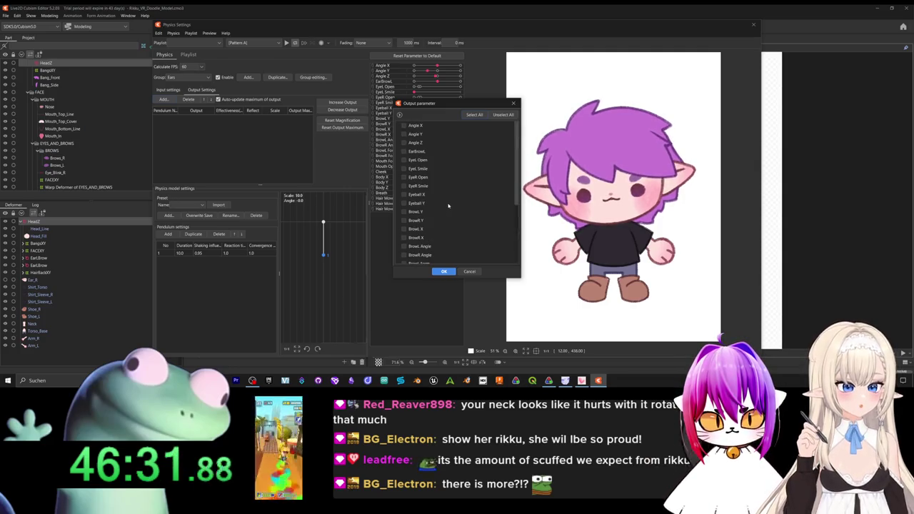
pyautogui.click(403, 152)
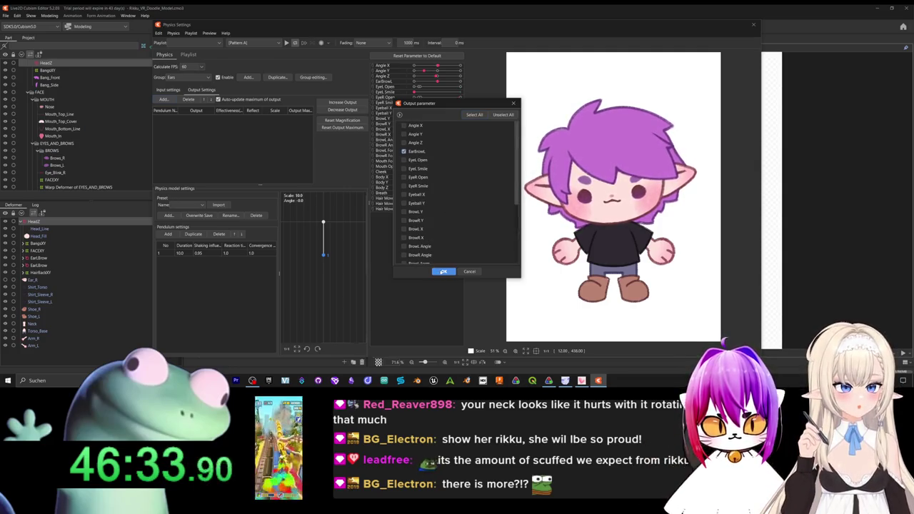
pyautogui.click(442, 272)
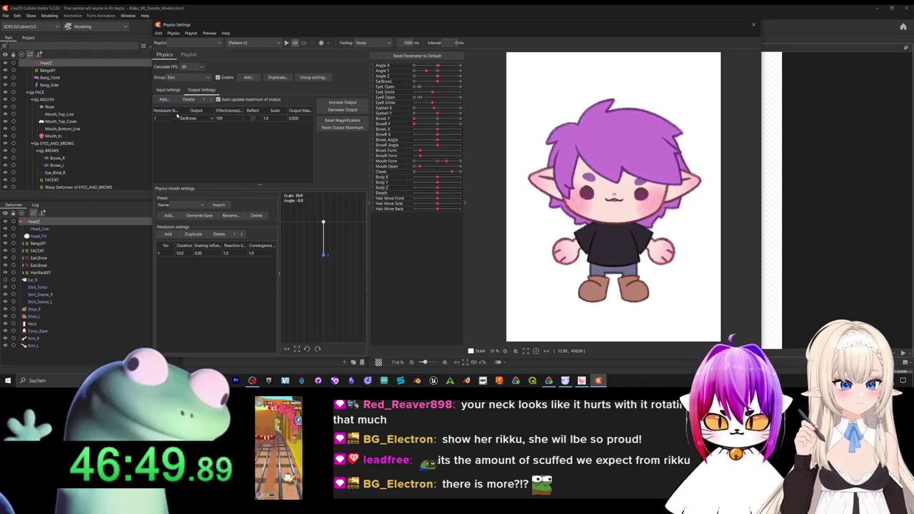
pyautogui.click(169, 90)
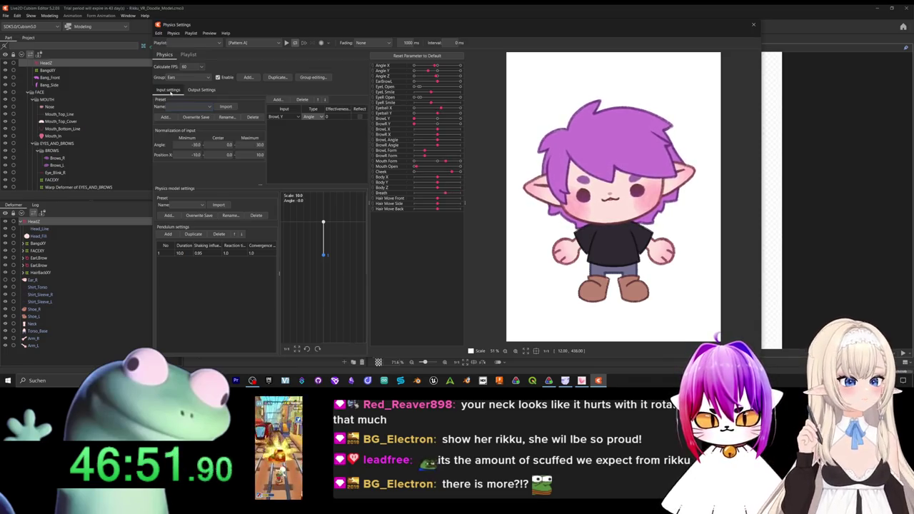
# Edit the Ears pendulum's shaking influence and convergence values in the table.
pyautogui.click(201, 90)
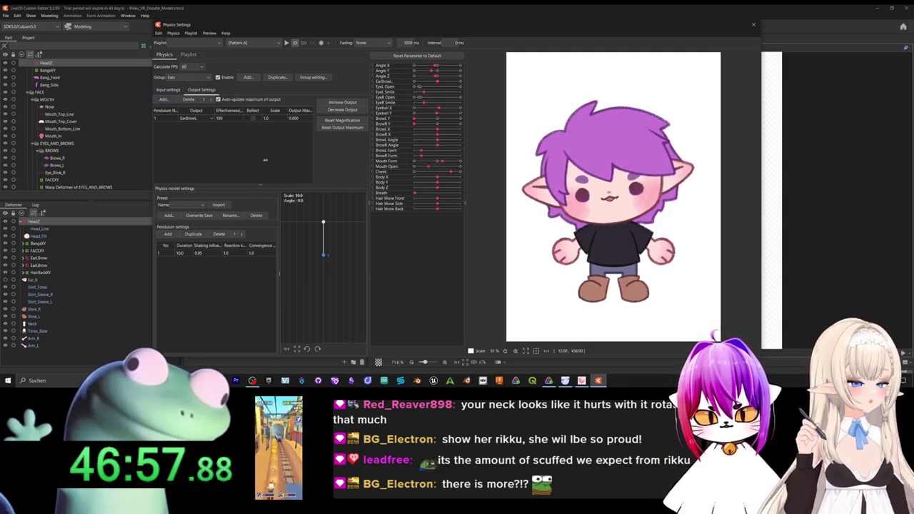
pyautogui.moveTo(237, 142)
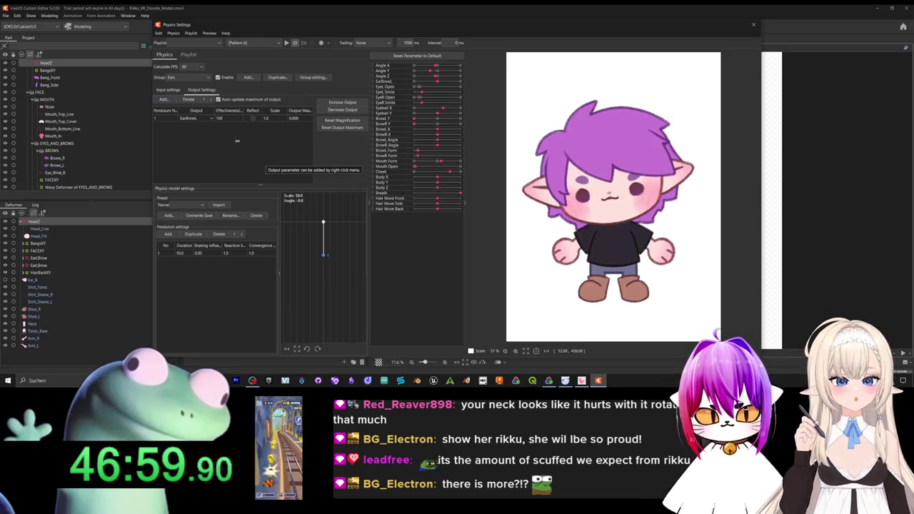
pyautogui.click(167, 89)
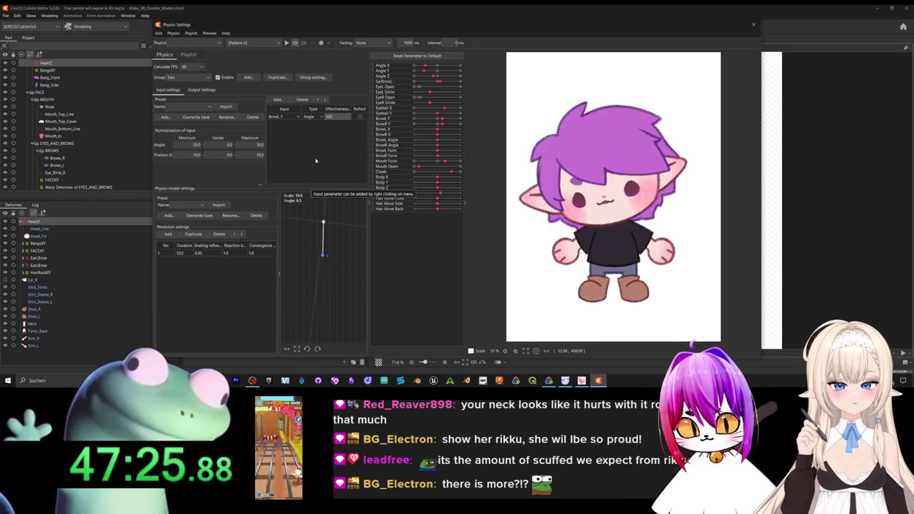
pyautogui.doubleClick(205, 252)
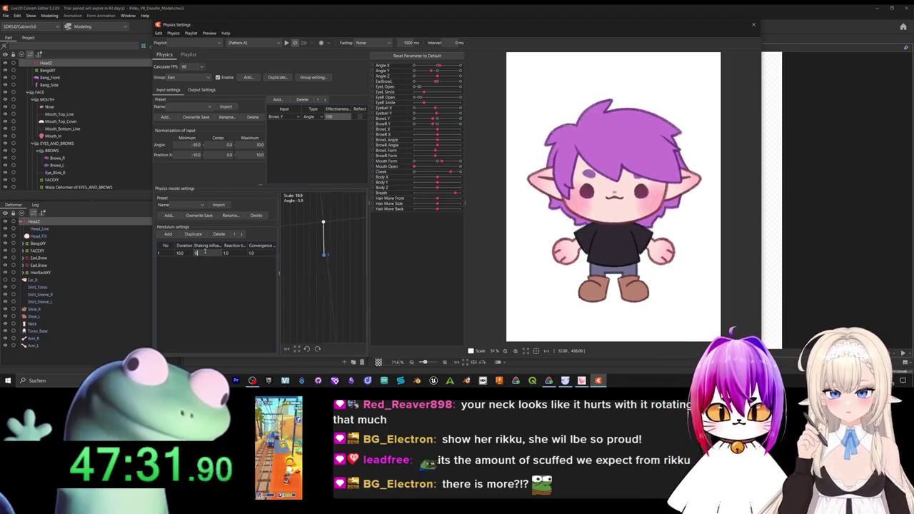
pyautogui.write('0.1')
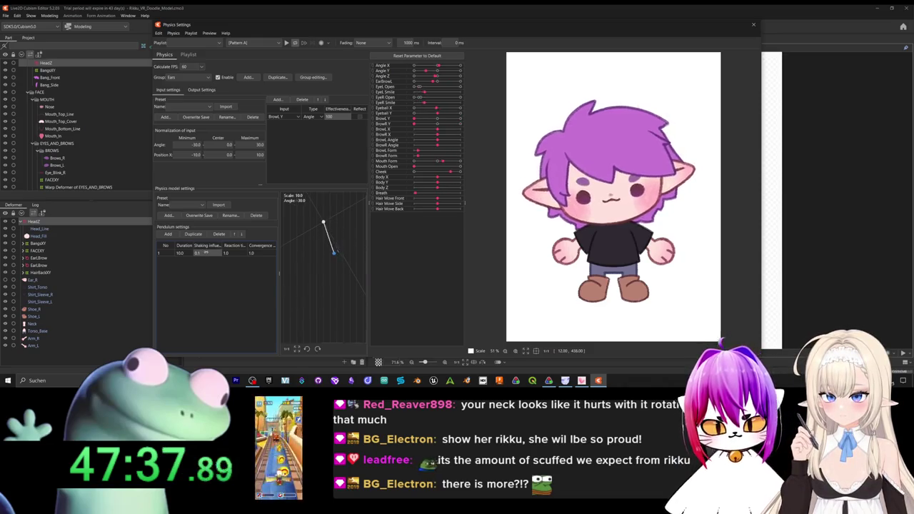
pyautogui.press('Return')
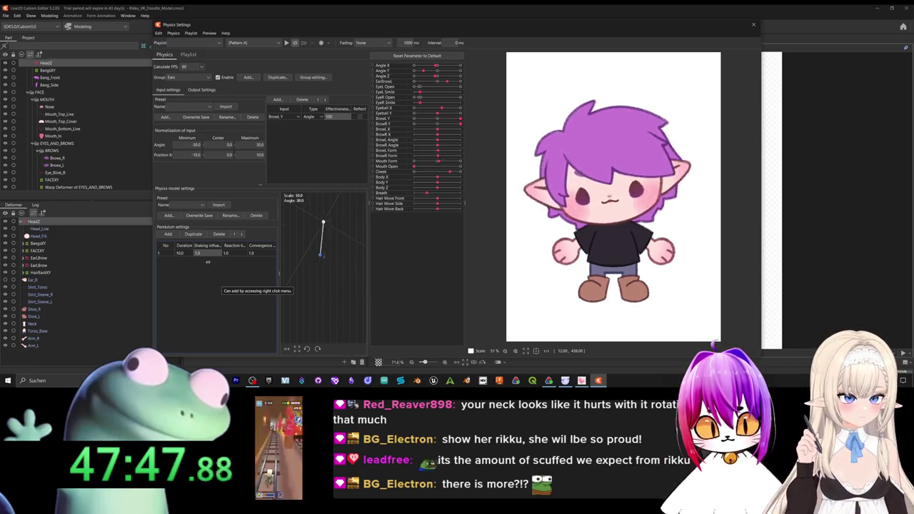
pyautogui.write('0.71')
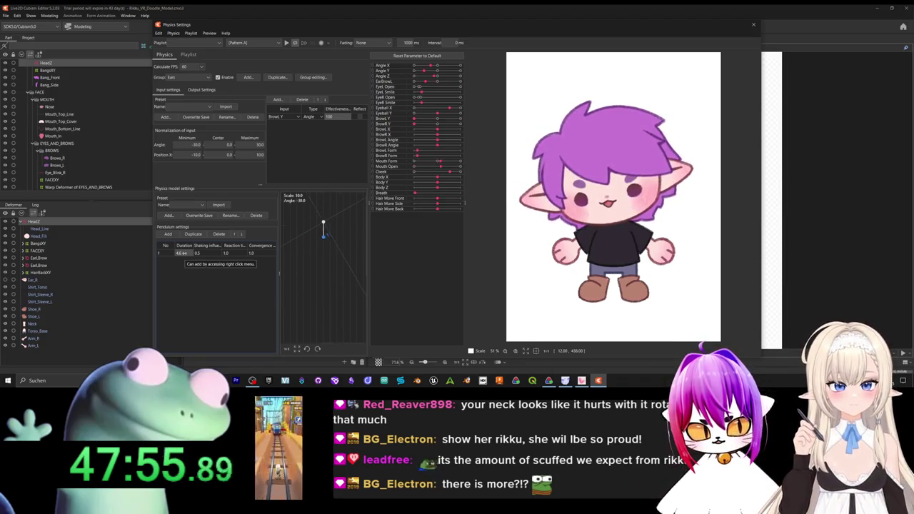
pyautogui.doubleClick(251, 253)
pyautogui.write('0.95')
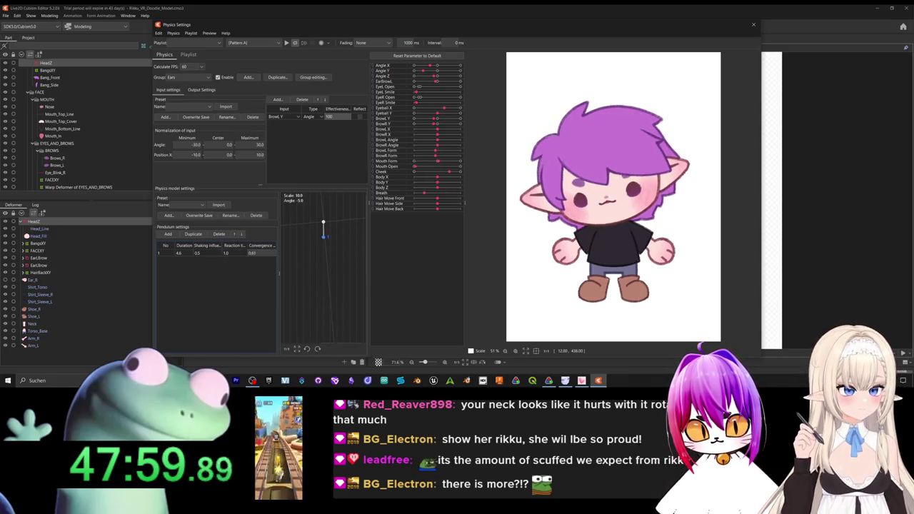
pyautogui.write('0.74')
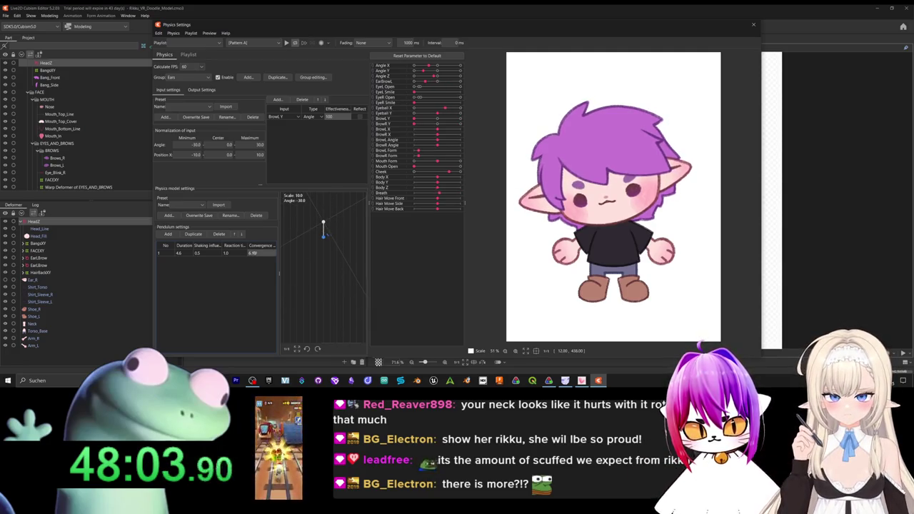
pyautogui.press('Return')
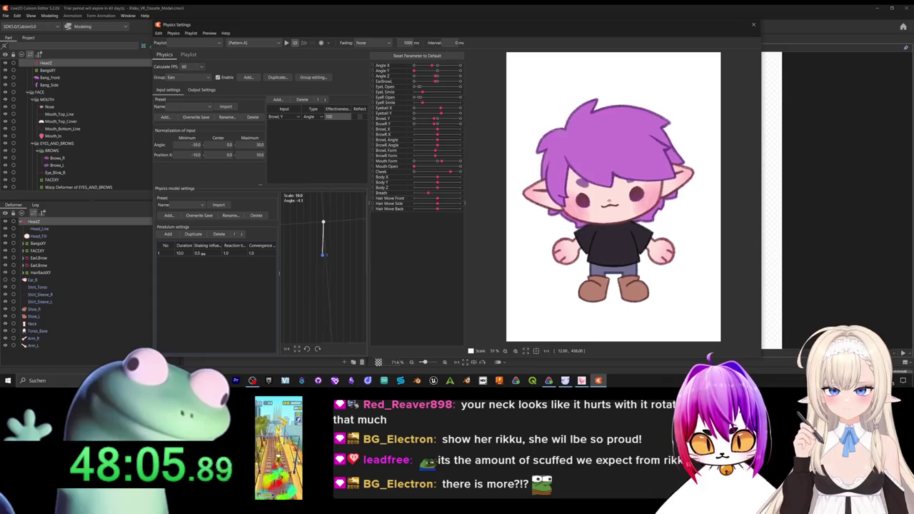
# Set the pendulum's shaking influence to 0.91 and adjust its duration.
pyautogui.moveTo(203, 254); pyautogui.dragTo(208, 254)
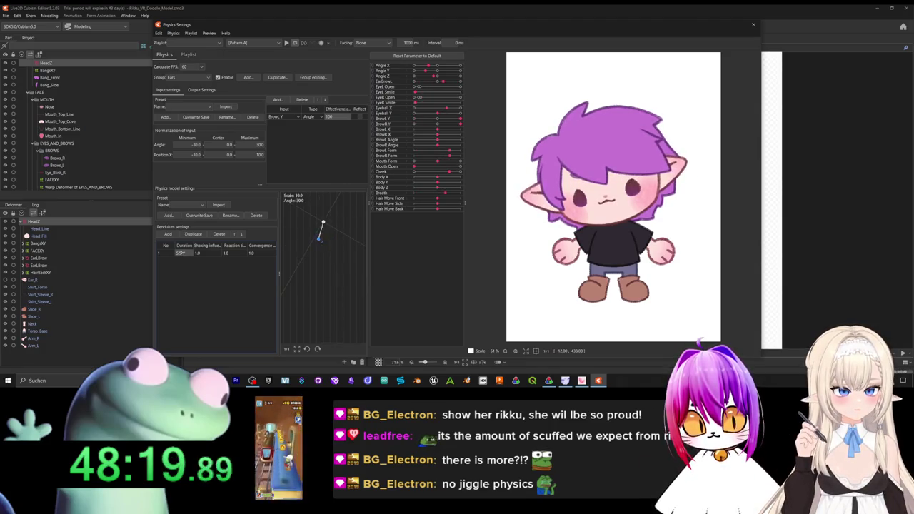
pyautogui.press('Tab')
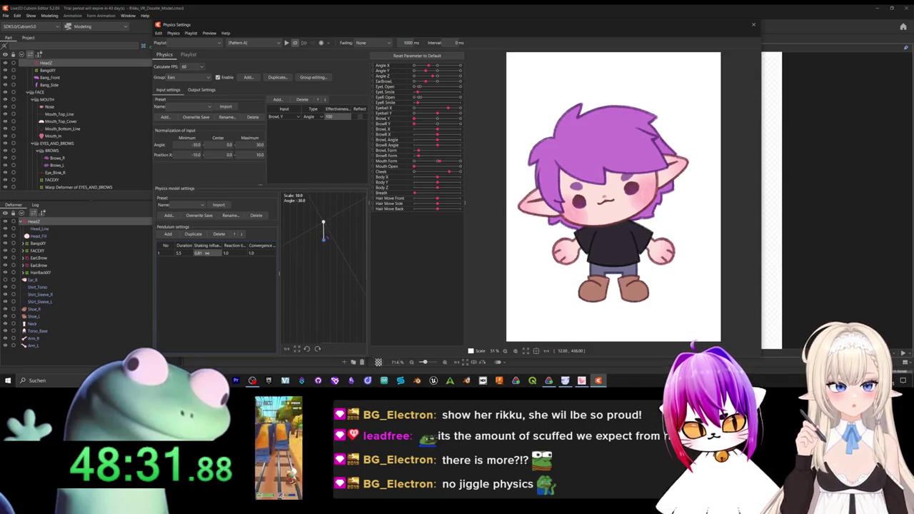
pyautogui.write('0.91')
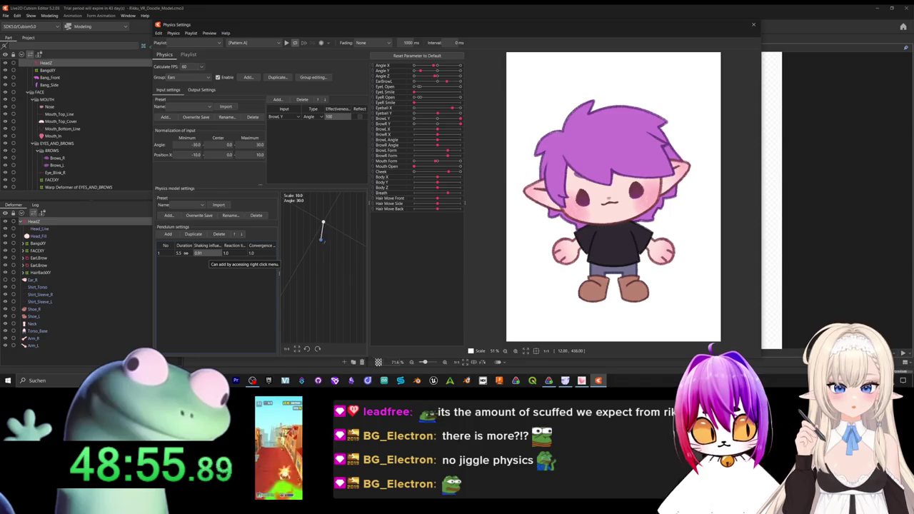
pyautogui.moveTo(185, 253); pyautogui.dragTo(179, 253)
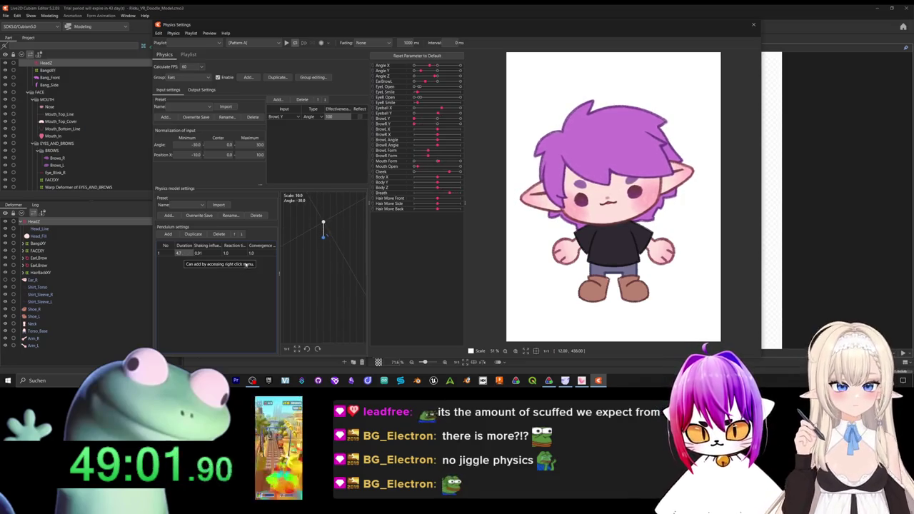
pyautogui.click(201, 90)
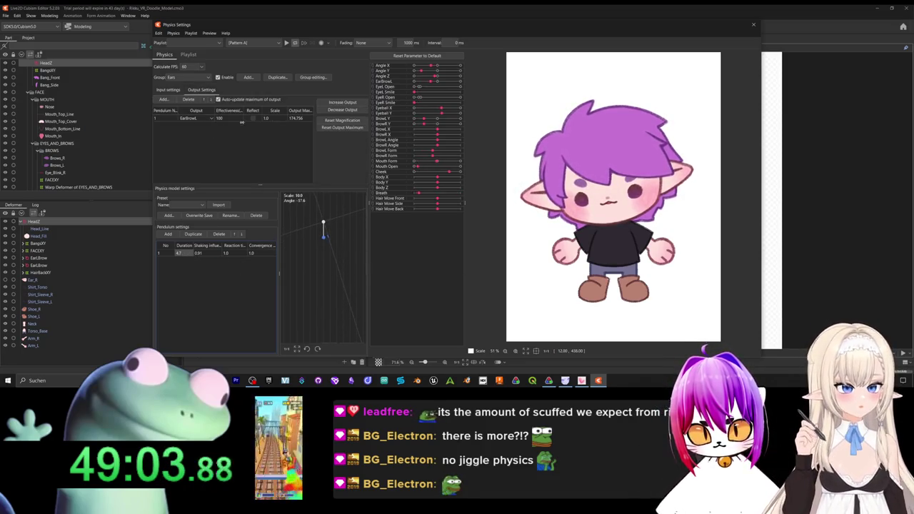
pyautogui.doubleClick(267, 118)
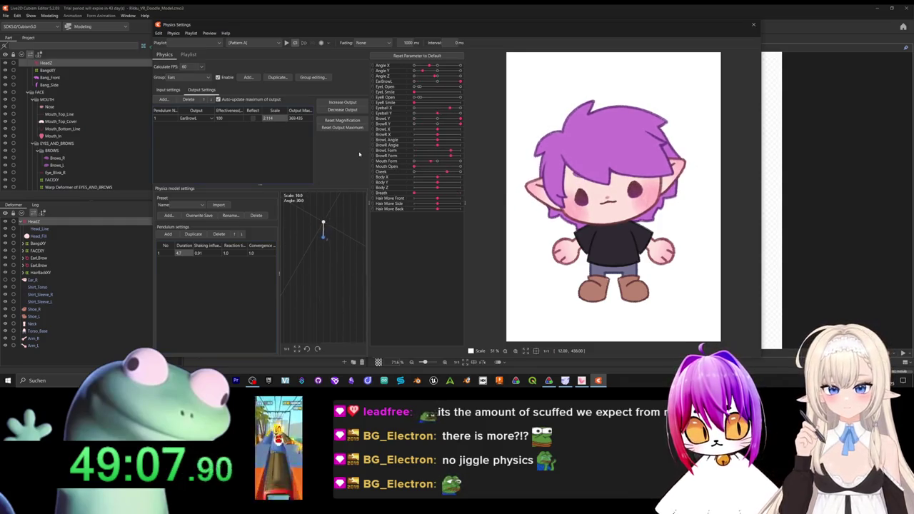
pyautogui.doubleClick(275, 118)
pyautogui.write('1')
pyautogui.press('Return')
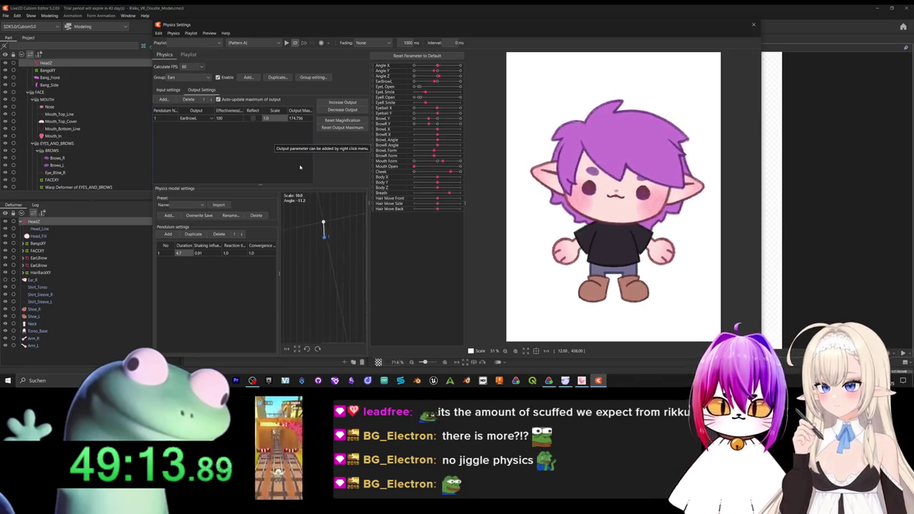
pyautogui.click(300, 119)
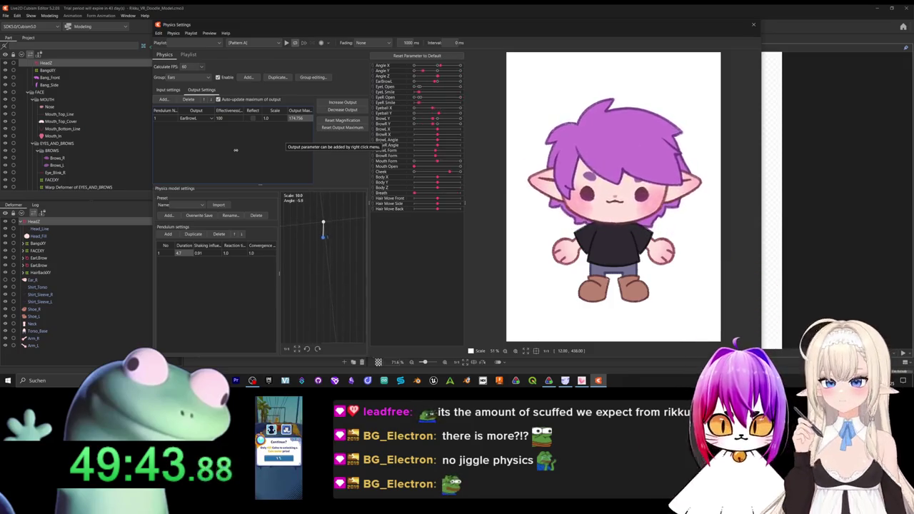
pyautogui.click(169, 90)
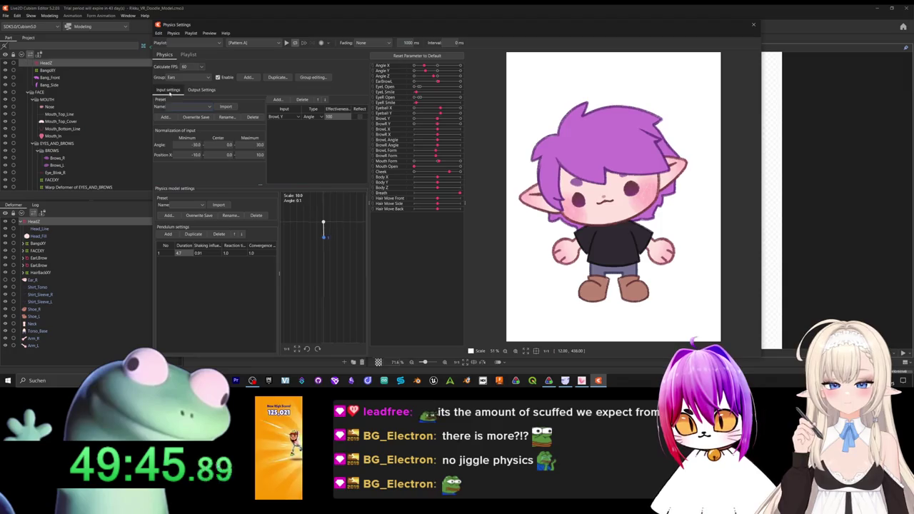
# Add Angle Y as a position-type Ears input, with BrowL Y and Angle Y effectiveness 100.
pyautogui.click(277, 99)
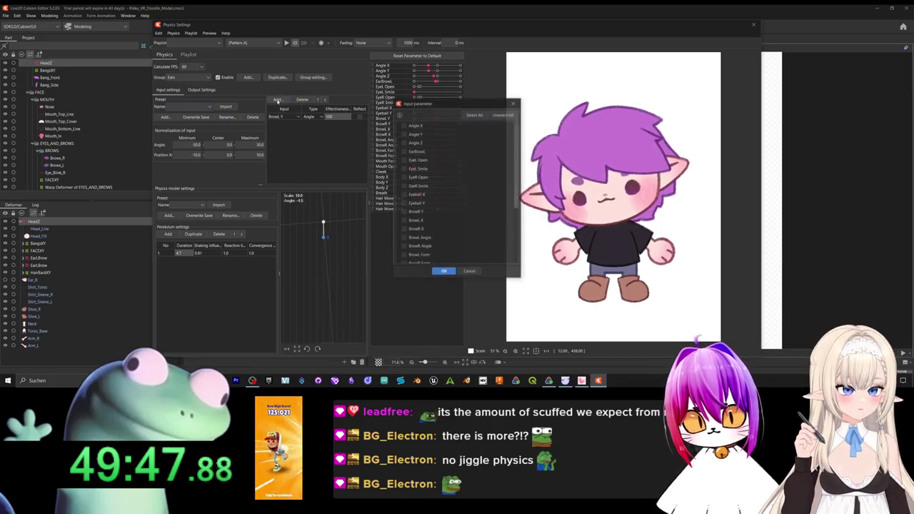
pyautogui.click(444, 271)
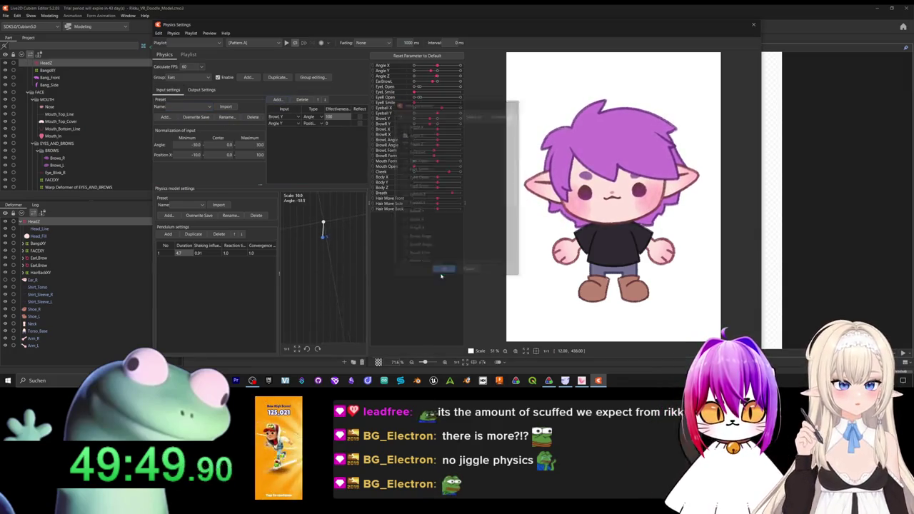
pyautogui.click(309, 123)
pyautogui.click(326, 124)
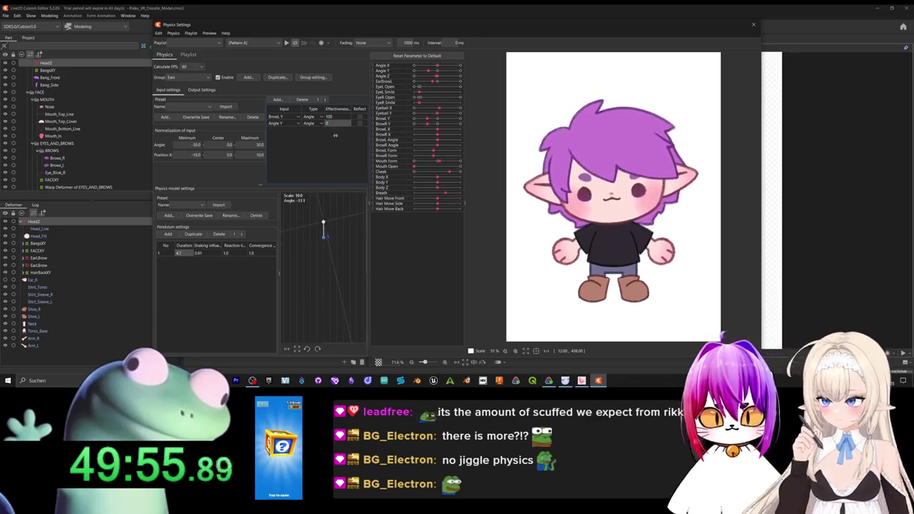
pyautogui.write('34')
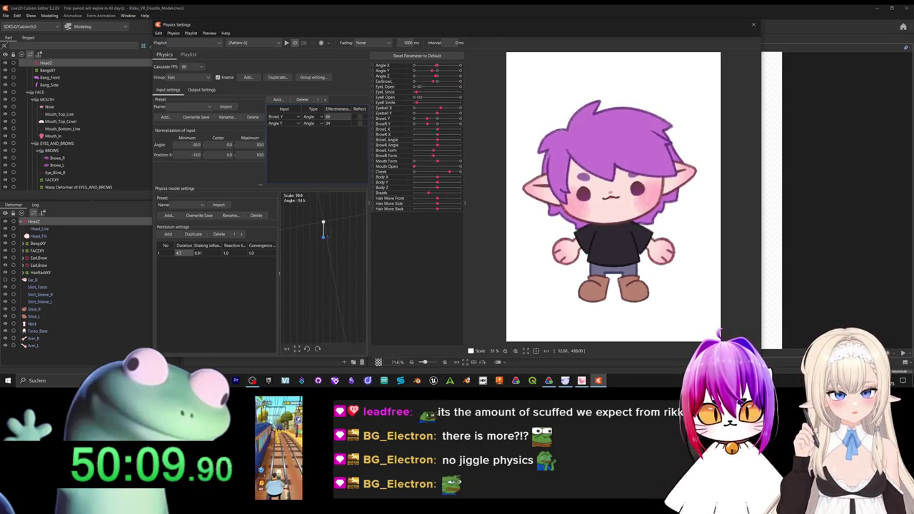
pyautogui.moveTo(339, 117); pyautogui.dragTo(364, 116)
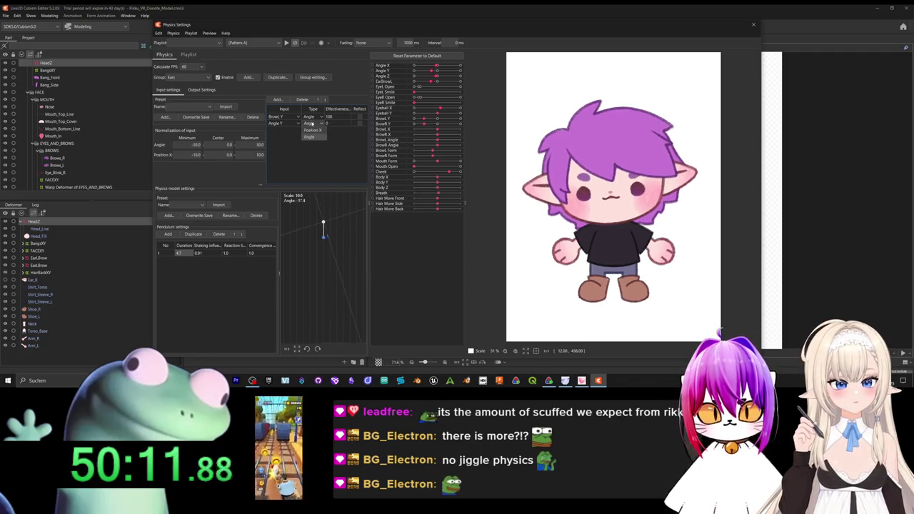
pyautogui.click(312, 123)
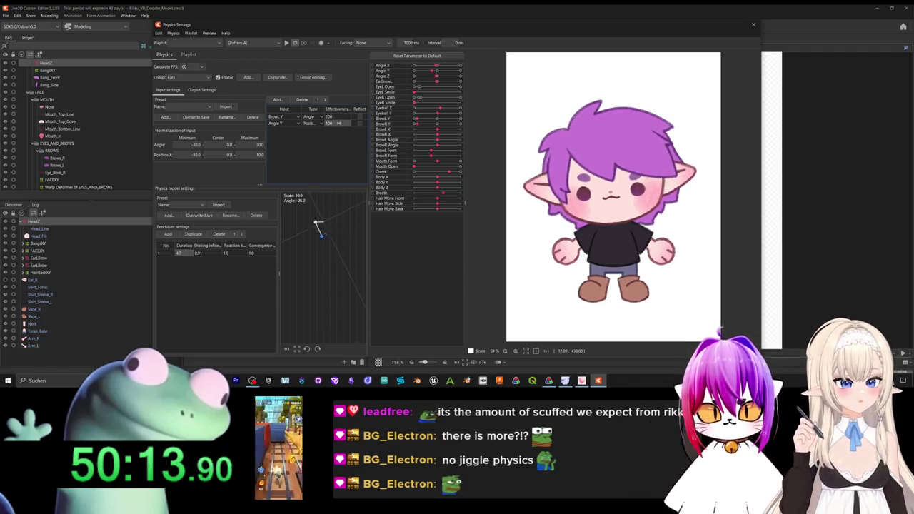
pyautogui.moveTo(334, 123); pyautogui.dragTo(364, 123)
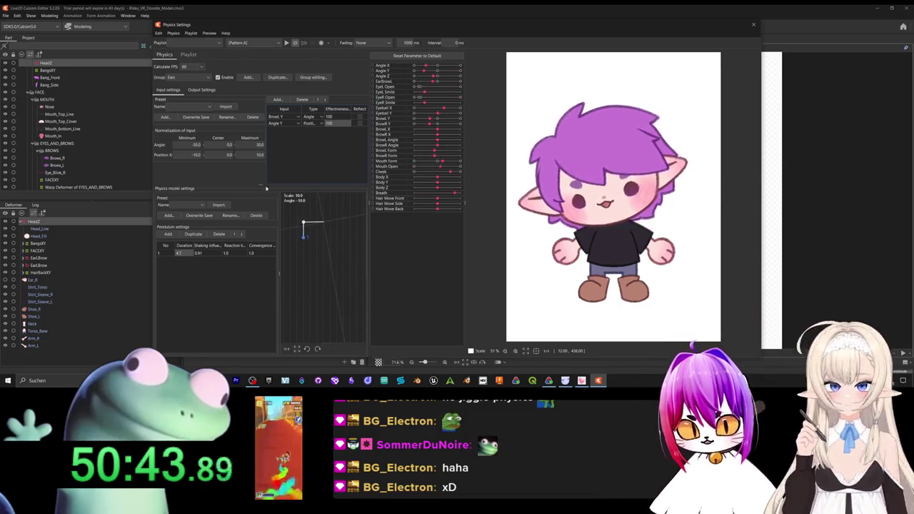
pyautogui.click(202, 90)
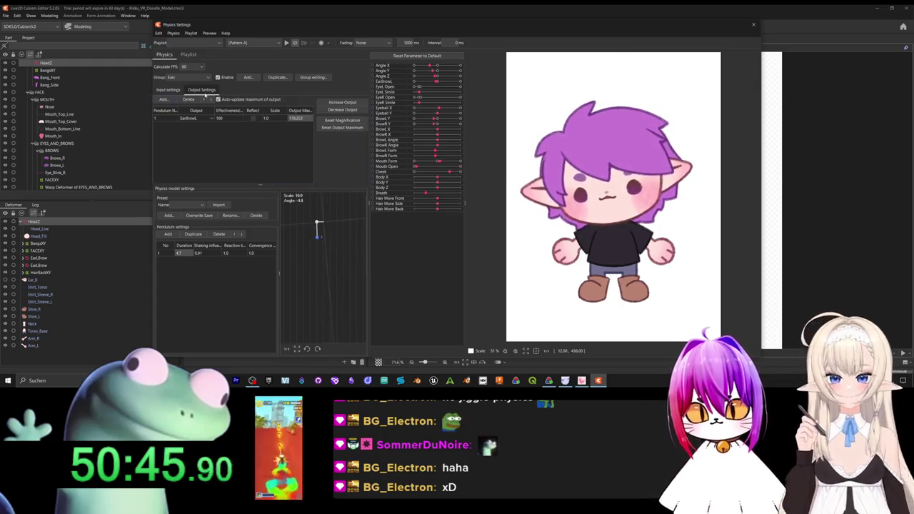
# Keep Angle Y as the input and drag its effectiveness down from 100.
pyautogui.click(168, 90)
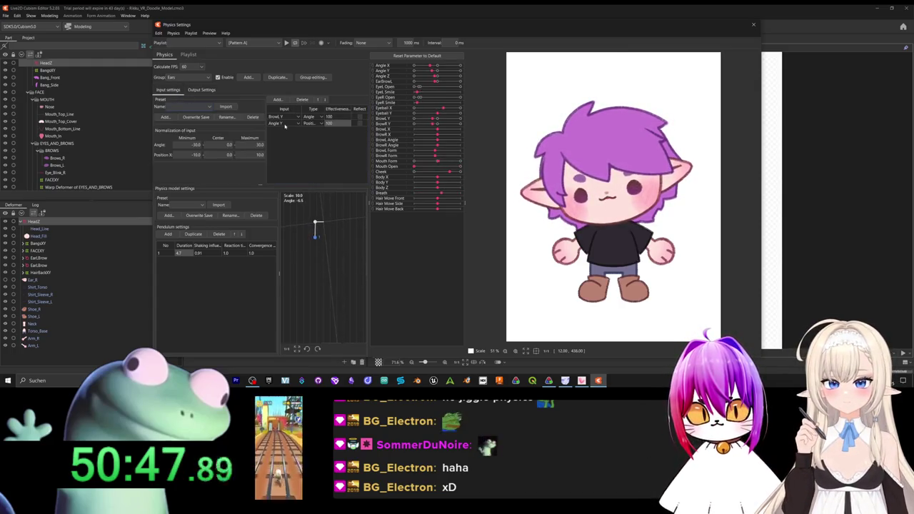
pyautogui.click(284, 125)
pyautogui.click(316, 143)
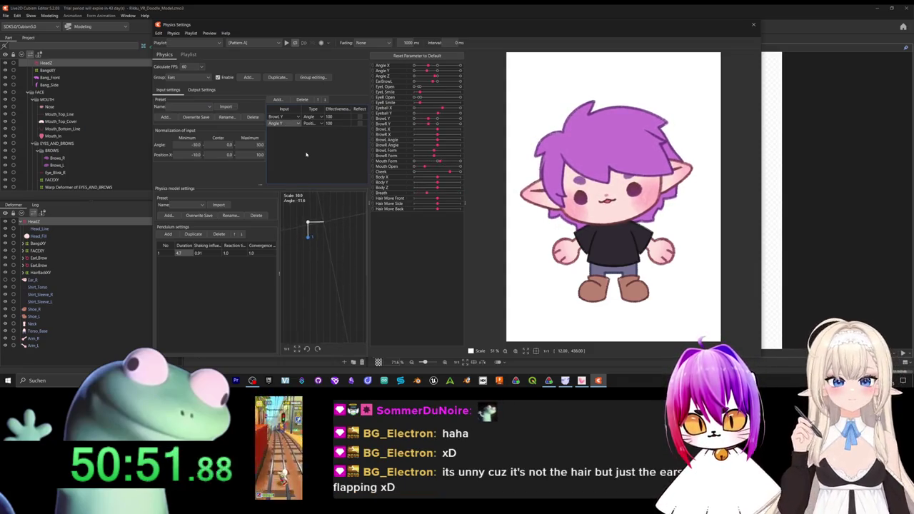
pyautogui.moveTo(340, 126); pyautogui.dragTo(307, 127)
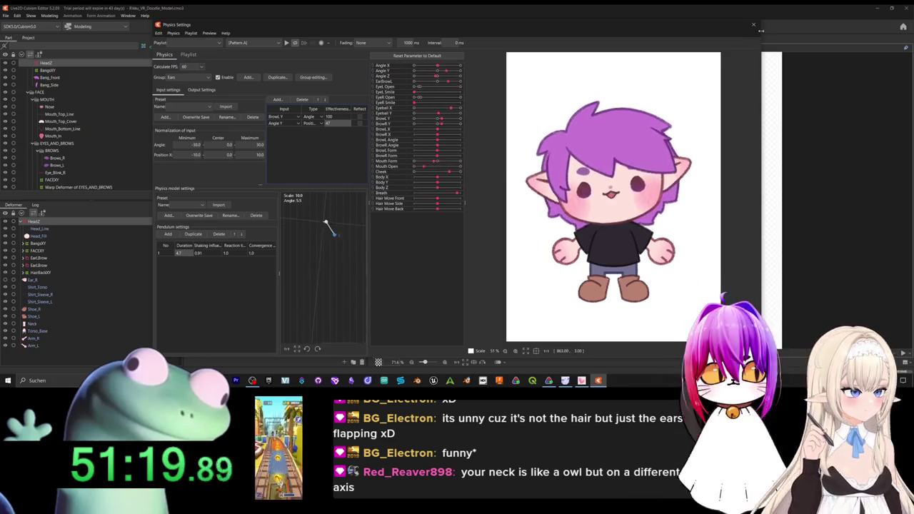
pyautogui.moveTo(659, 156); pyautogui.dragTo(626, 80)
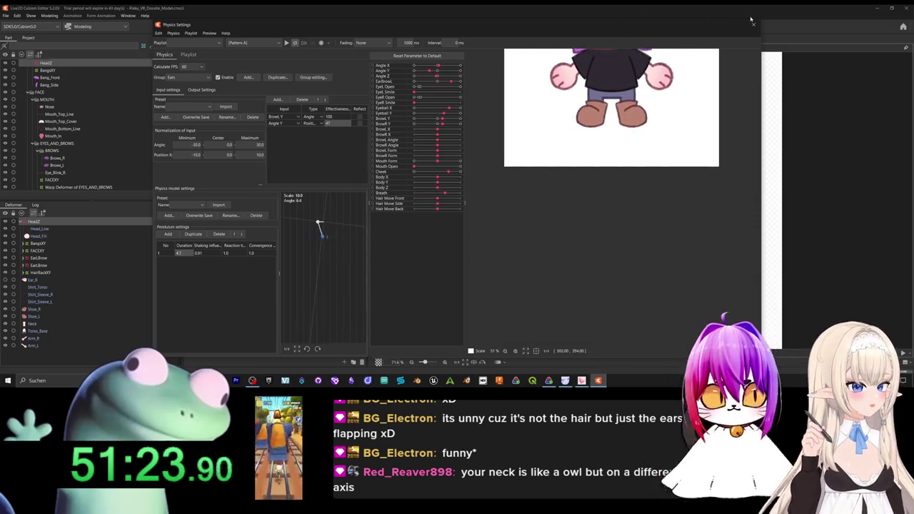
# Close Physics Settings, select BODY, collapse the HeadZ deformer branch and select Shirt_Torso.
pyautogui.click(752, 24)
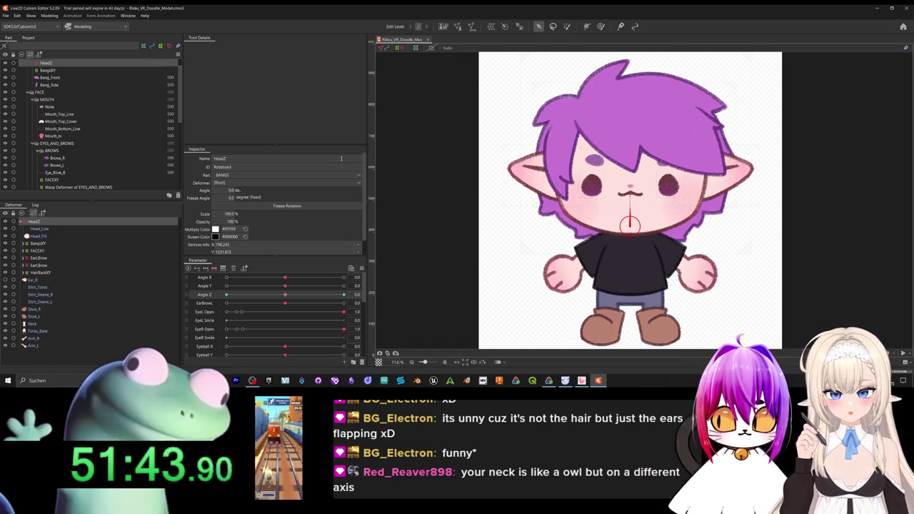
pyautogui.scroll(-5, 58, 178)
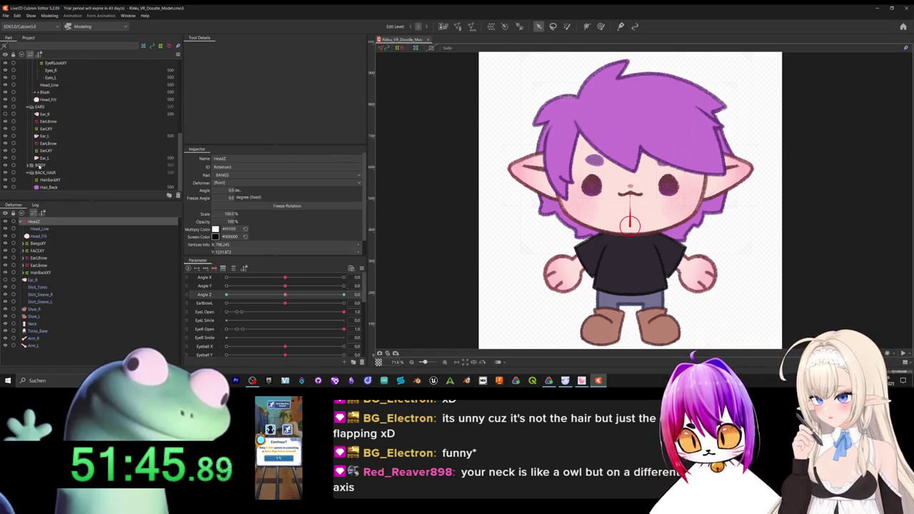
pyautogui.click(40, 165)
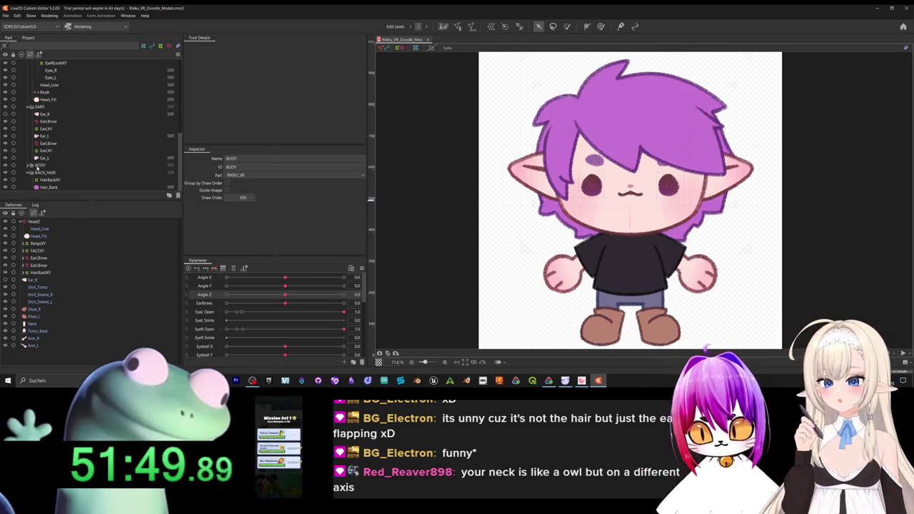
pyautogui.click(21, 222)
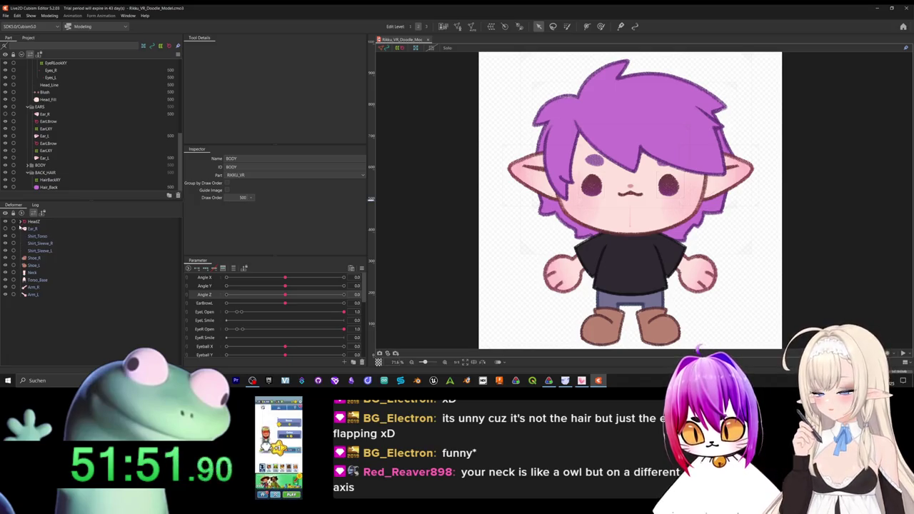
pyautogui.click(45, 237)
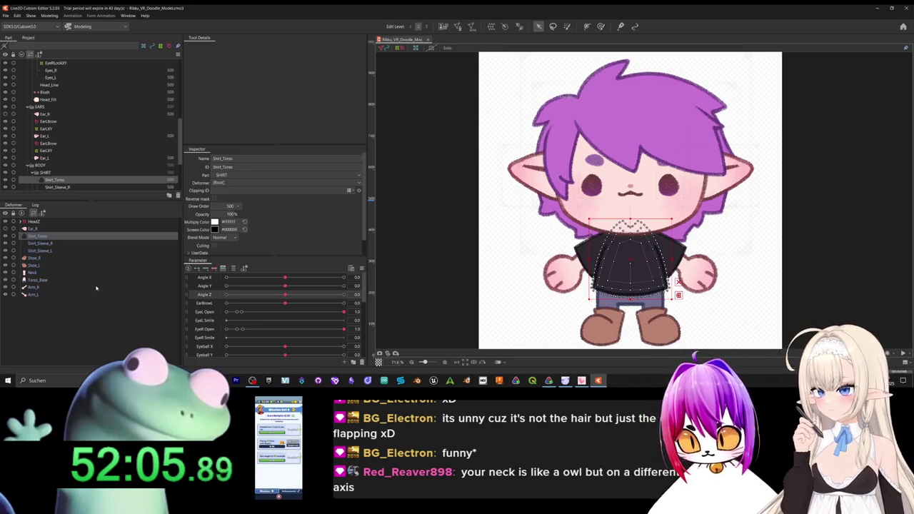
# Wrap Shirt_Torso through Arm_L in a new BodyAllXY warp deformer, undoing a test move.
pyautogui.keyDown('shift'); pyautogui.click(37, 295); pyautogui.keyUp('shift')
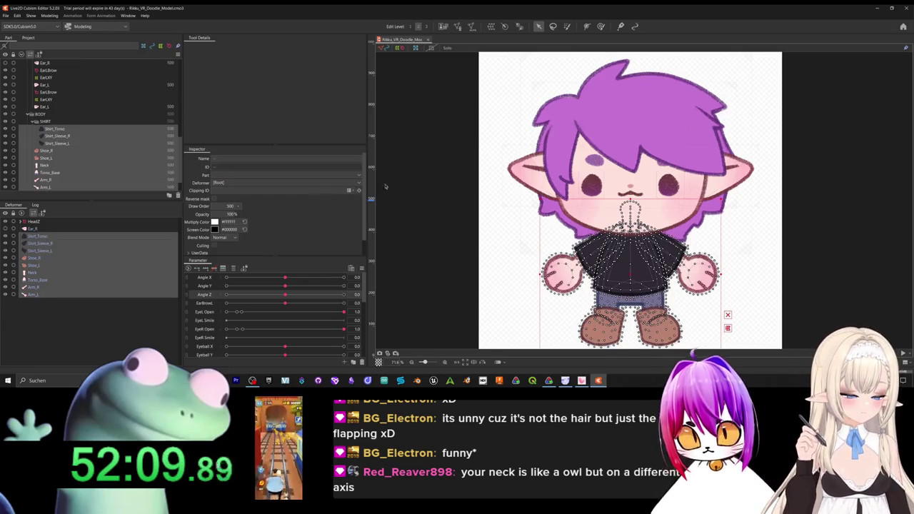
pyautogui.click(491, 26)
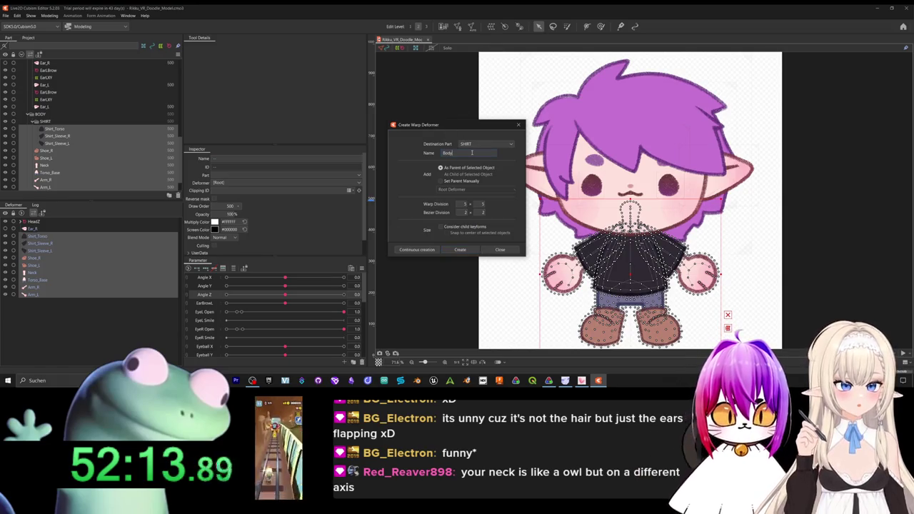
pyautogui.write('WXY')
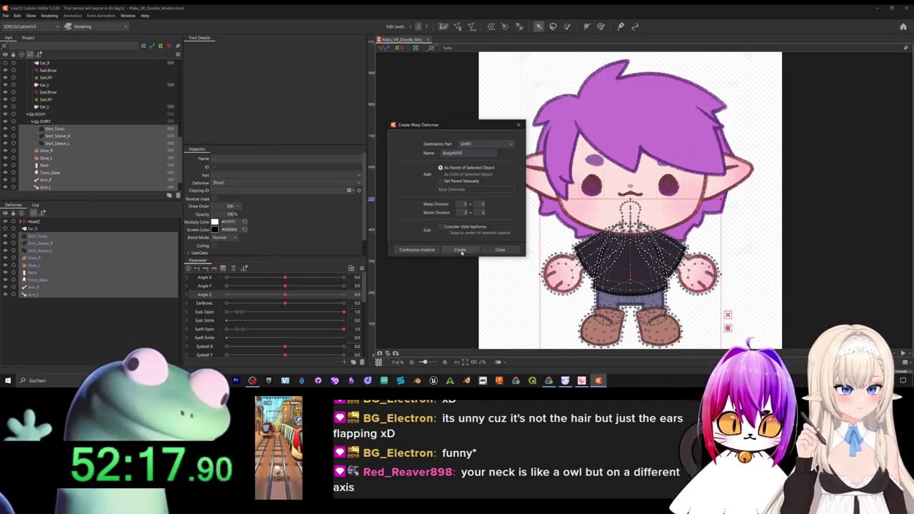
pyautogui.click(461, 249)
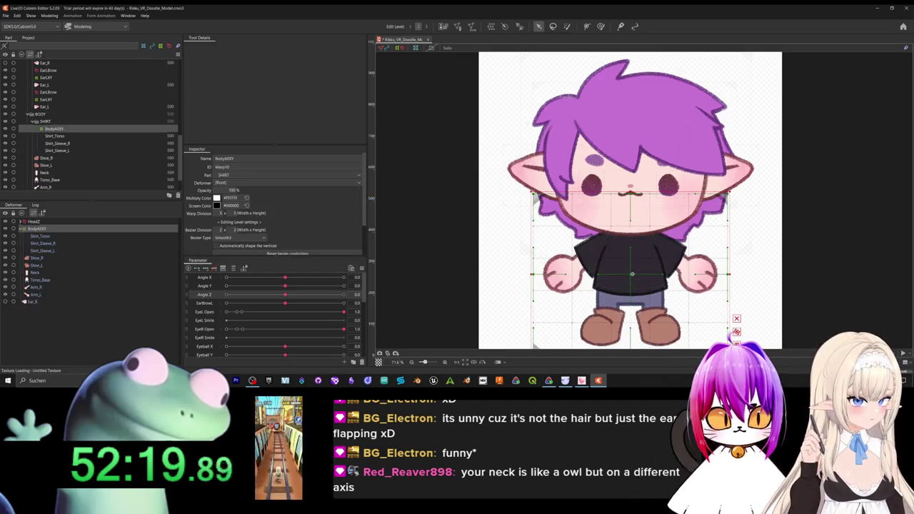
pyautogui.moveTo(632, 274); pyautogui.dragTo(757, 189)
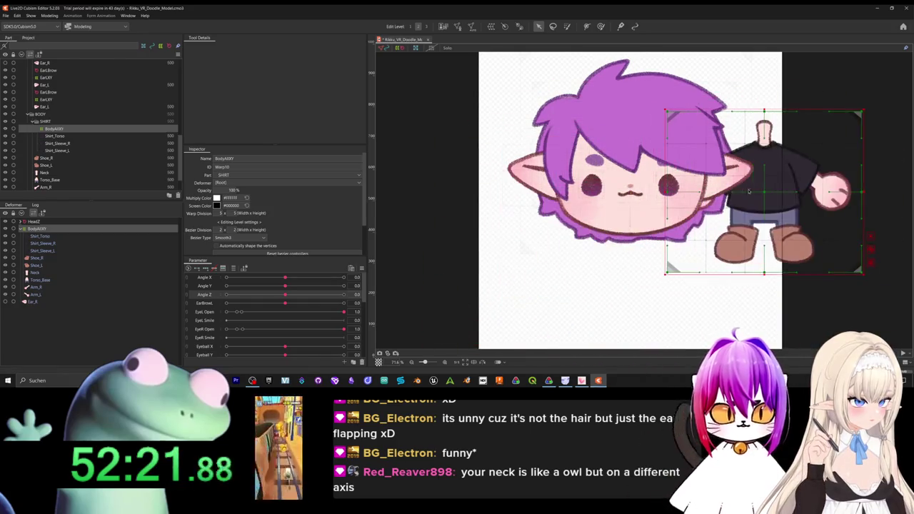
pyautogui.hotkey('ctrl', 'z')
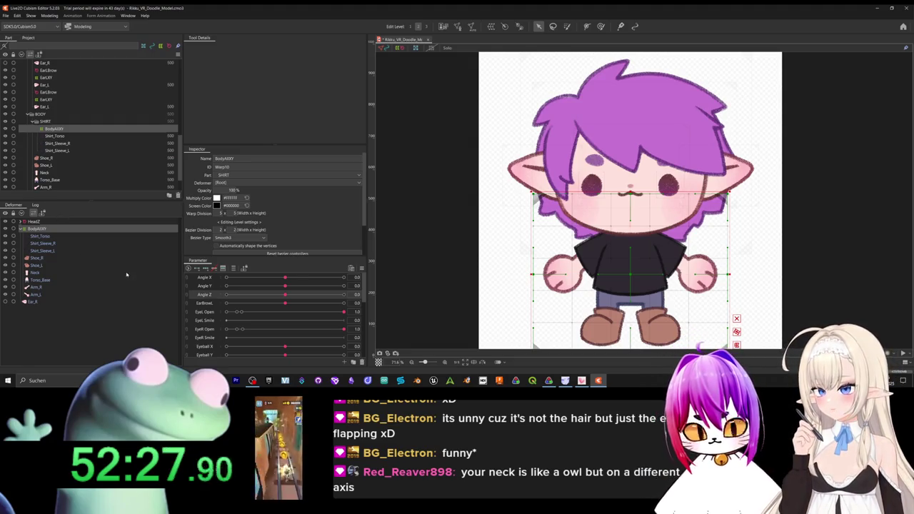
# Create a rotation deformer named ArmR holding Arm_L and Shirt_Sleeve_L.
pyautogui.click(42, 295)
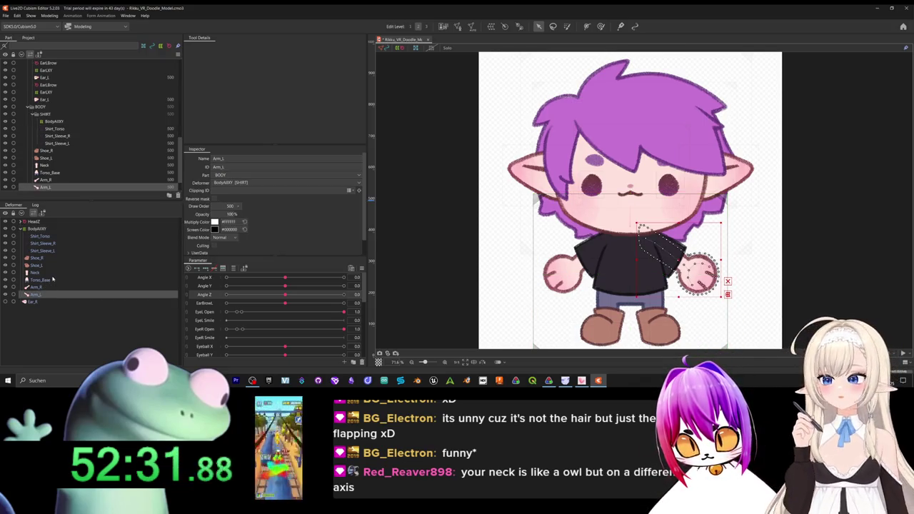
pyautogui.keyDown('ctrl'); pyautogui.click(44, 250); pyautogui.keyUp('ctrl')
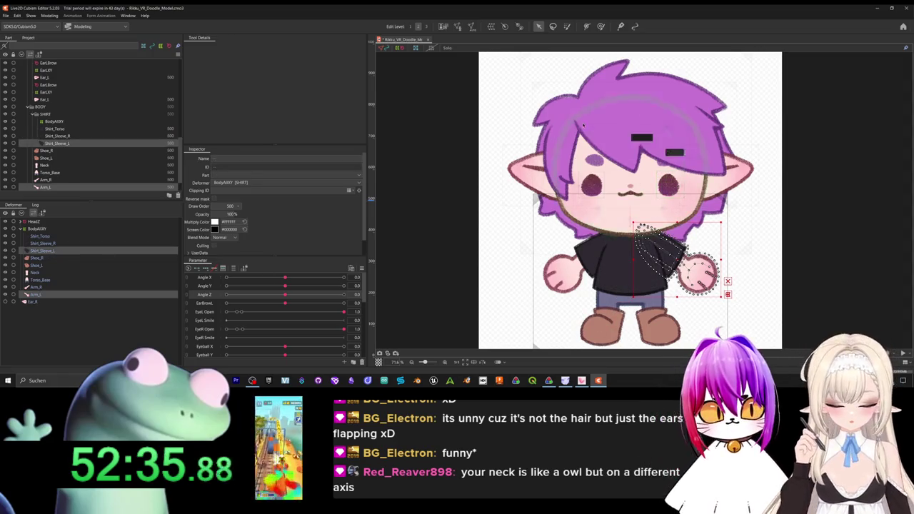
pyautogui.click(505, 27)
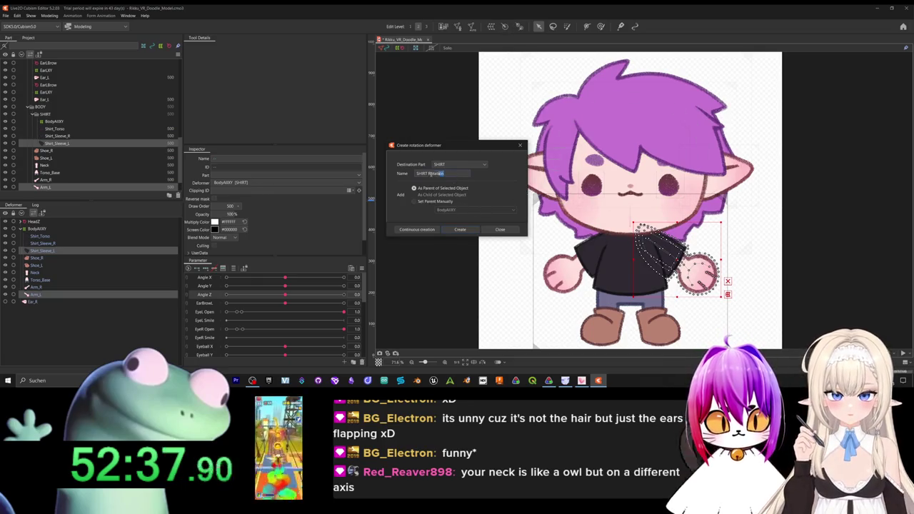
pyautogui.moveTo(444, 173); pyautogui.dragTo(383, 171)
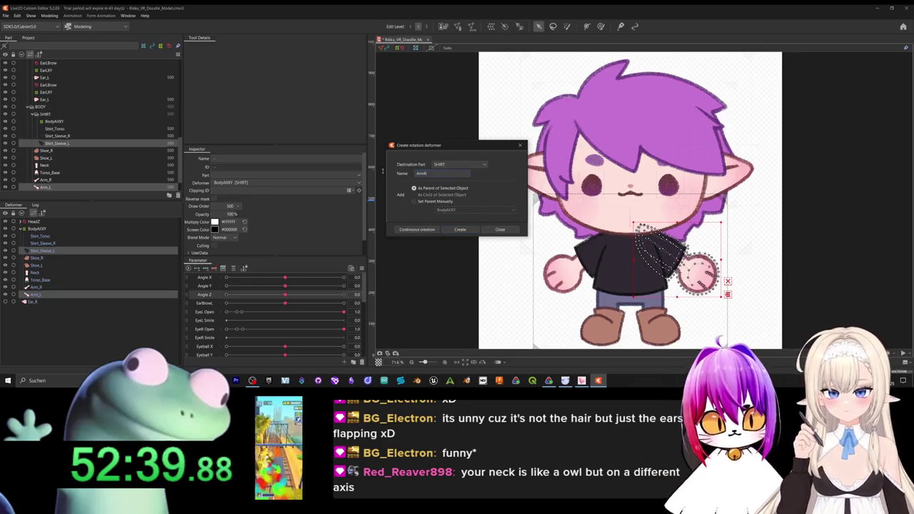
pyautogui.click(462, 229)
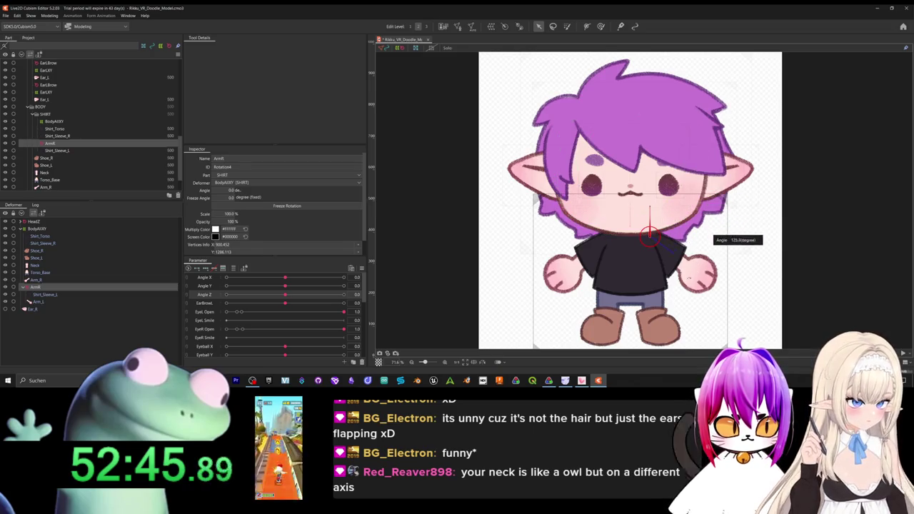
# Angle the ArmR handle about 126.5° along the arm, then test a rotation and undo it.
pyautogui.moveTo(707, 243); pyautogui.dragTo(691, 281)
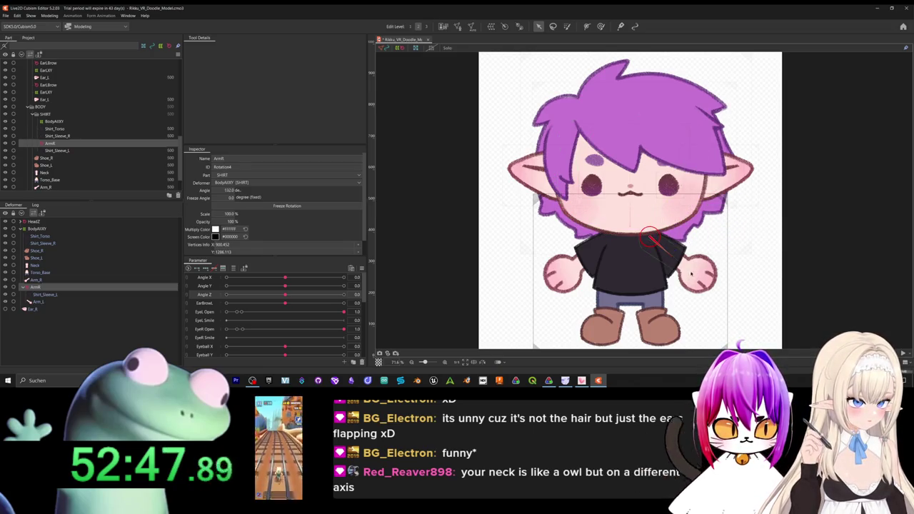
pyautogui.moveTo(652, 237); pyautogui.dragTo(653, 245)
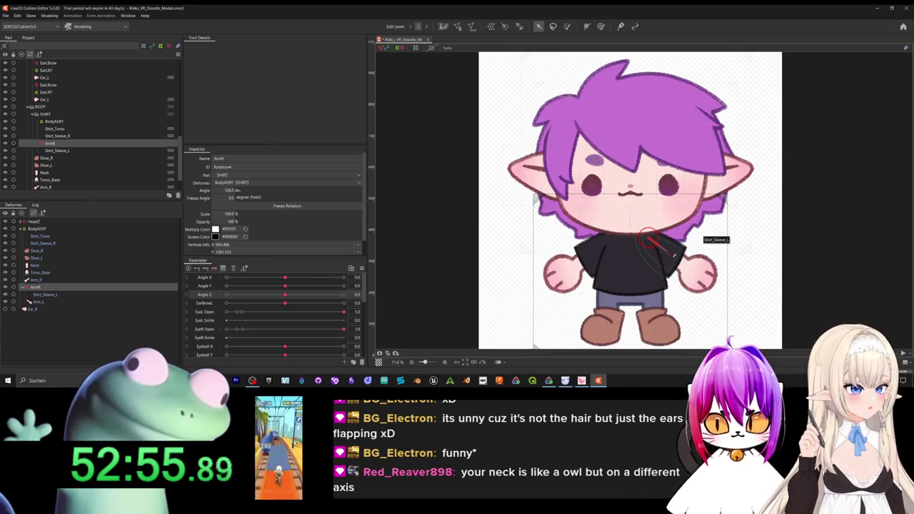
pyautogui.moveTo(707, 234); pyautogui.dragTo(711, 223)
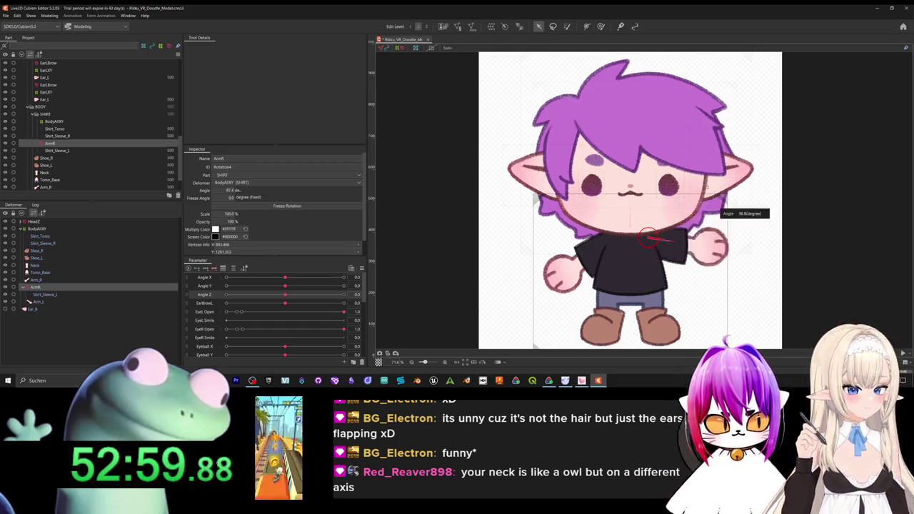
pyautogui.moveTo(714, 226); pyautogui.dragTo(715, 250)
pyautogui.hotkey('ctrl', 'z')
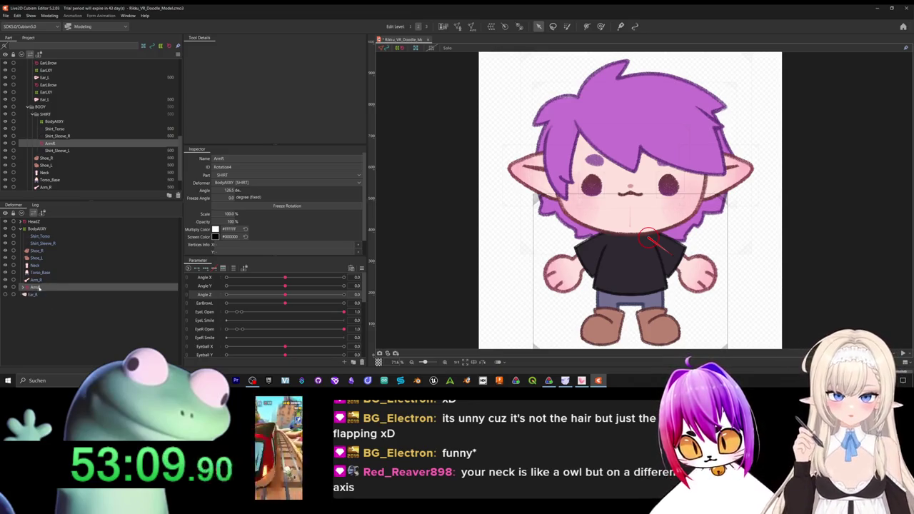
# Rename the left-arm rotation deformer from ArmR to ArmL.
pyautogui.rightClick(37, 287)
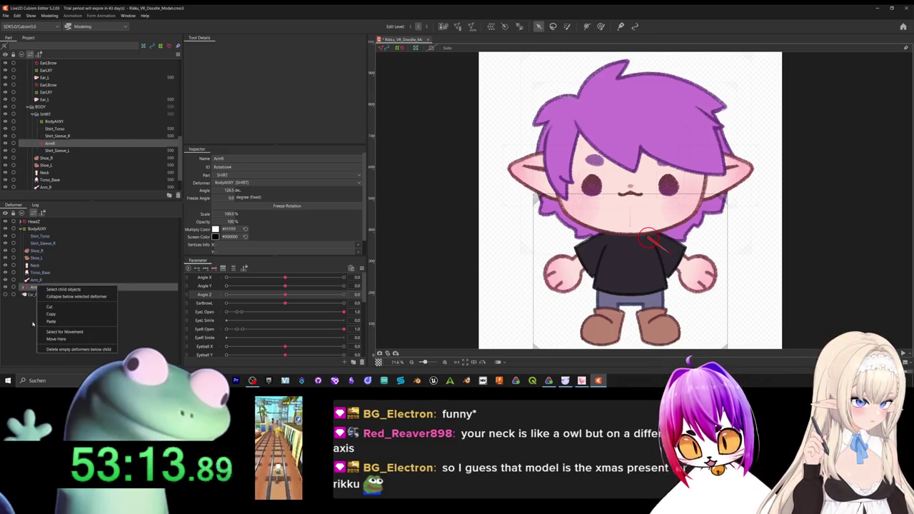
pyautogui.click(29, 323)
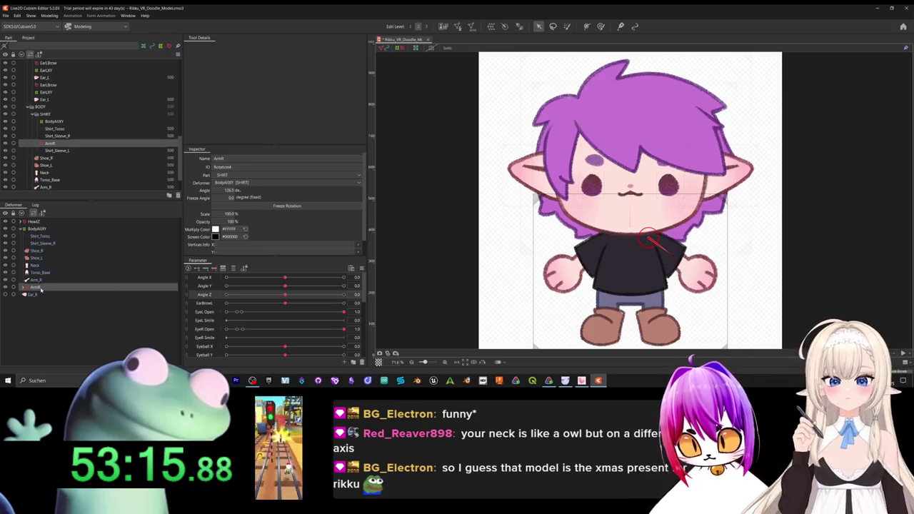
pyautogui.rightClick(41, 289)
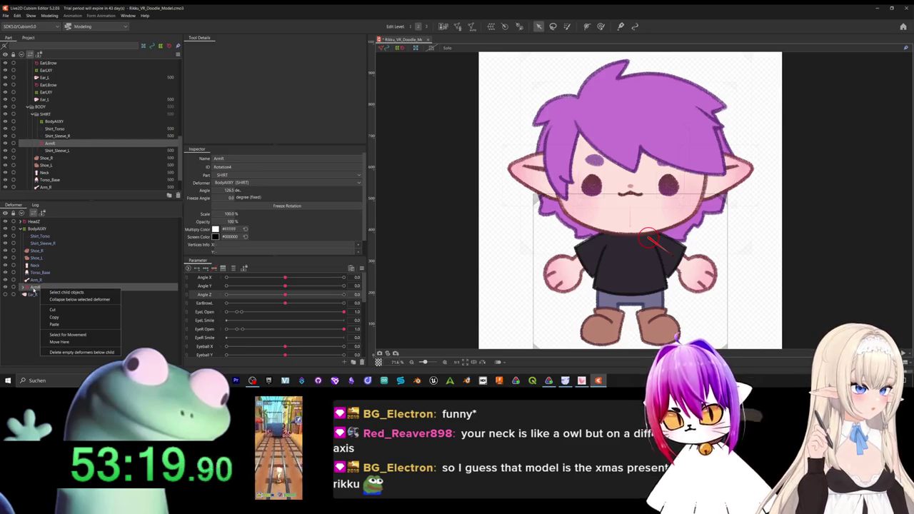
pyautogui.click(269, 158)
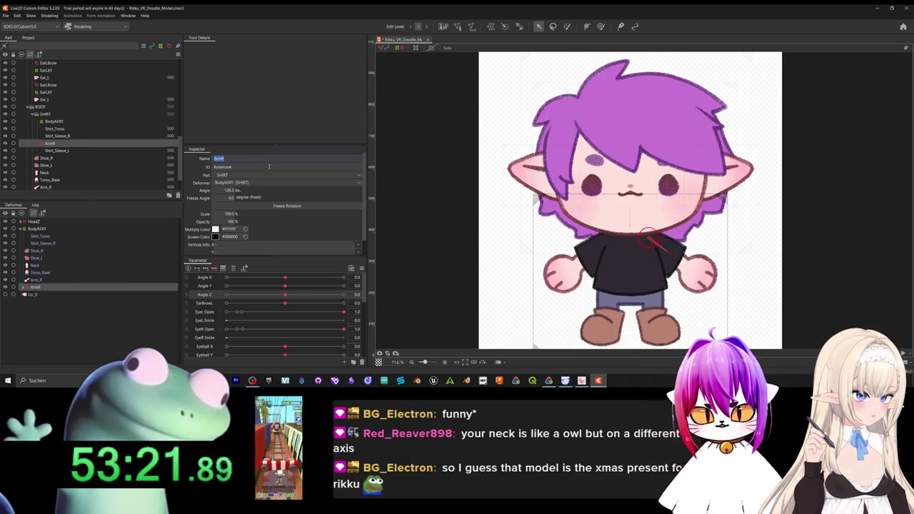
pyautogui.write('ArmL')
pyautogui.press('Return')
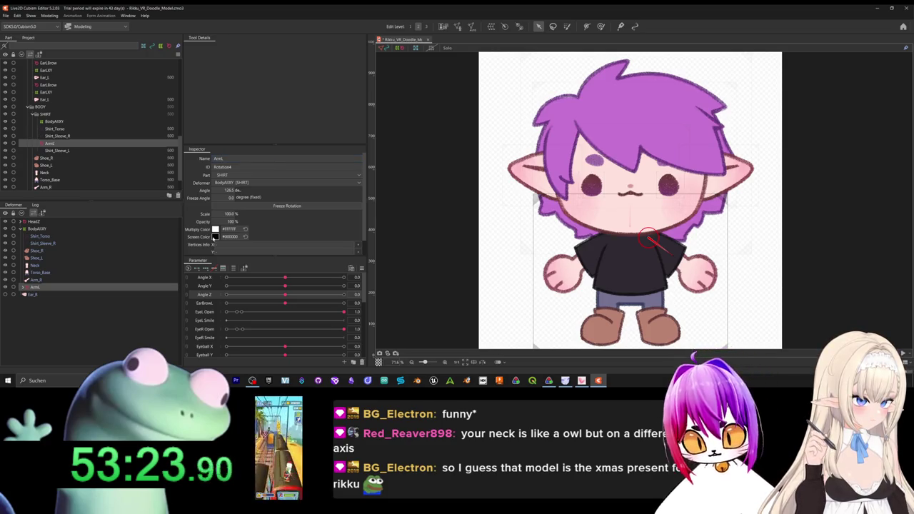
pyautogui.click(46, 279)
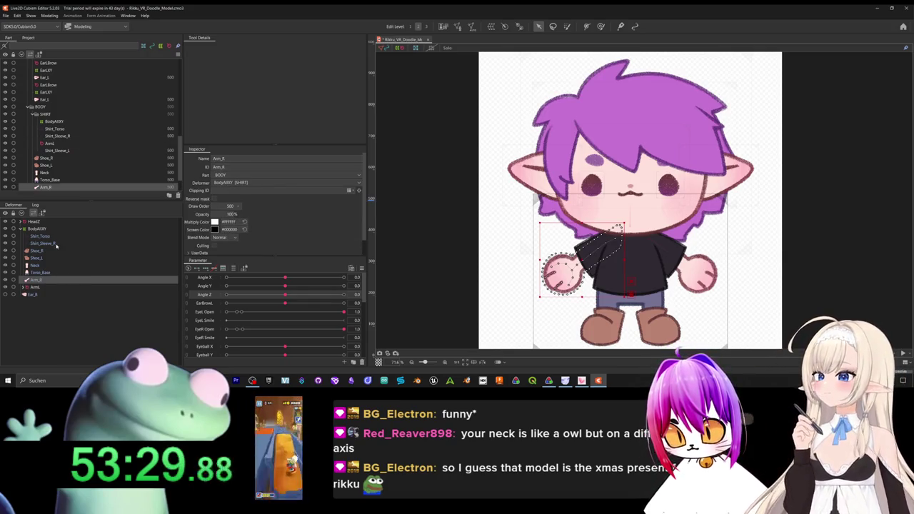
# Wrap Shirt_Sleeve_R and Arm_R in a new rotation deformer named ArmR, redoing a first attempt.
pyautogui.keyDown('ctrl'); pyautogui.click(56, 244); pyautogui.keyUp('ctrl')
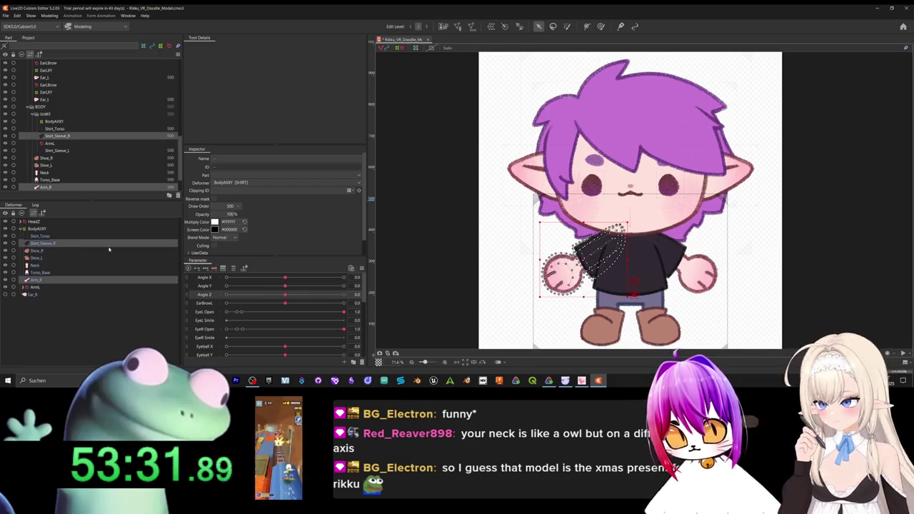
pyautogui.click(505, 26)
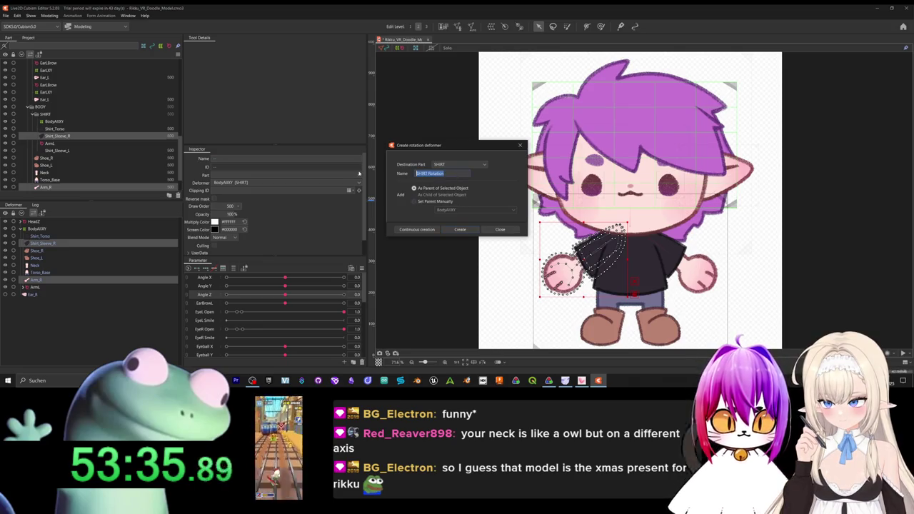
pyautogui.write('ArmR')
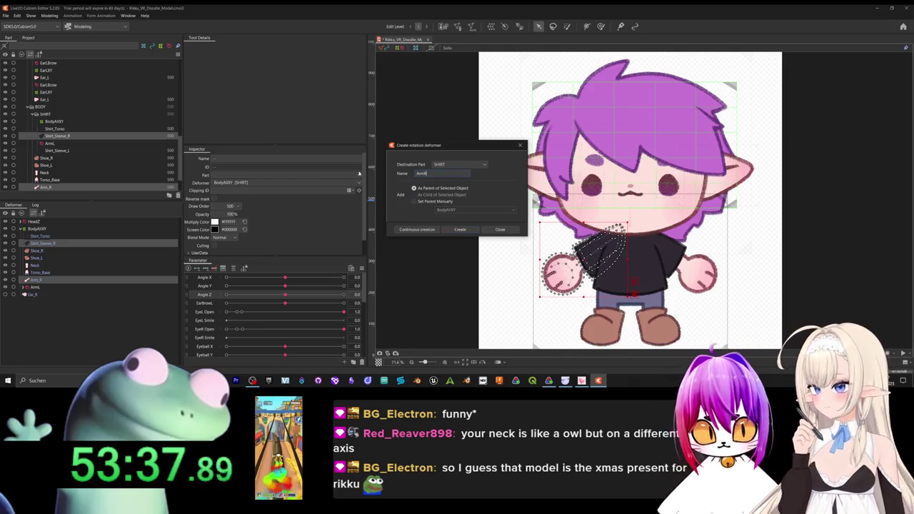
pyautogui.click(460, 229)
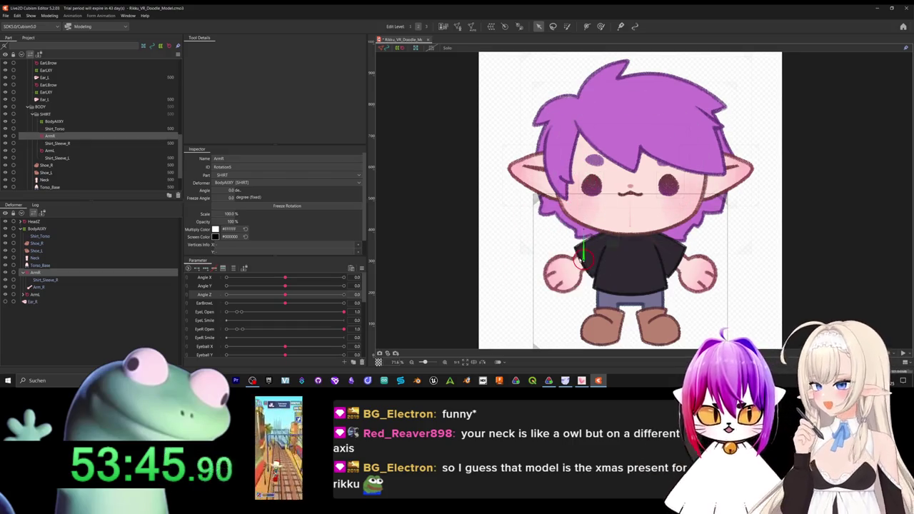
pyautogui.click(43, 280)
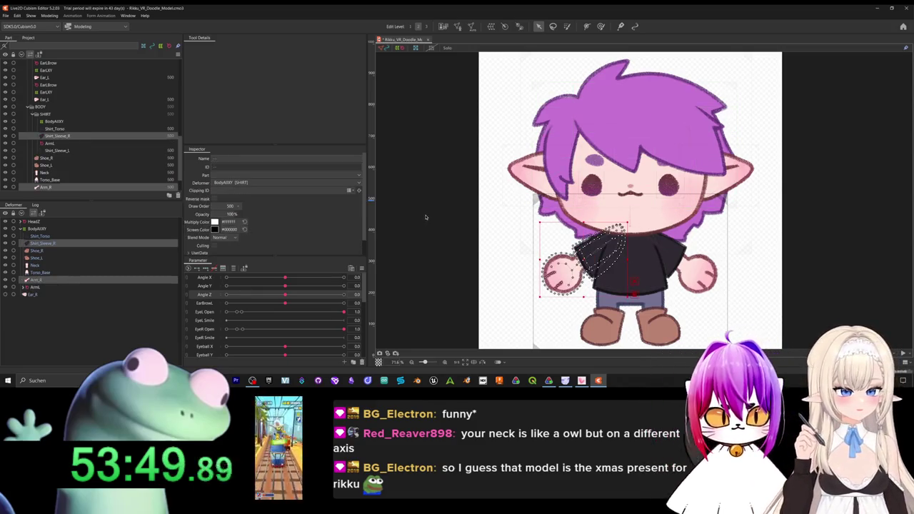
pyautogui.keyDown('ctrl'); pyautogui.click(35, 279); pyautogui.keyUp('ctrl')
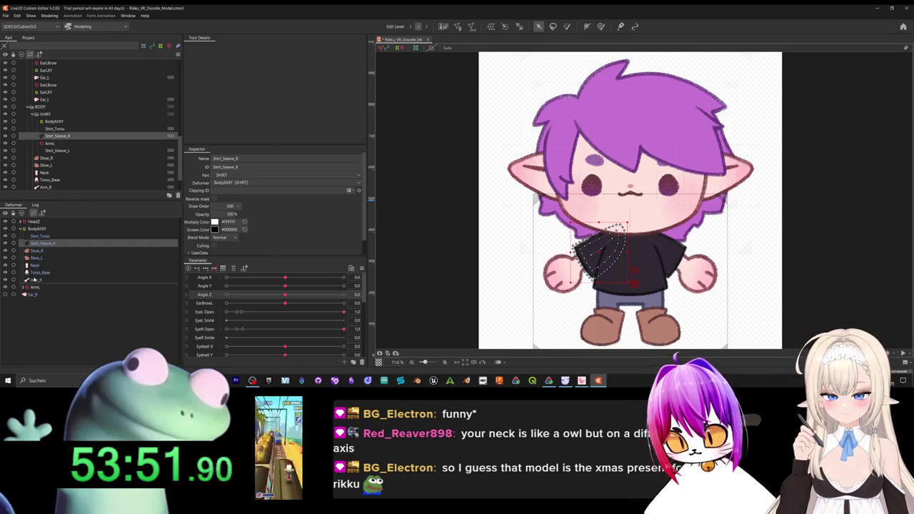
pyautogui.click(504, 26)
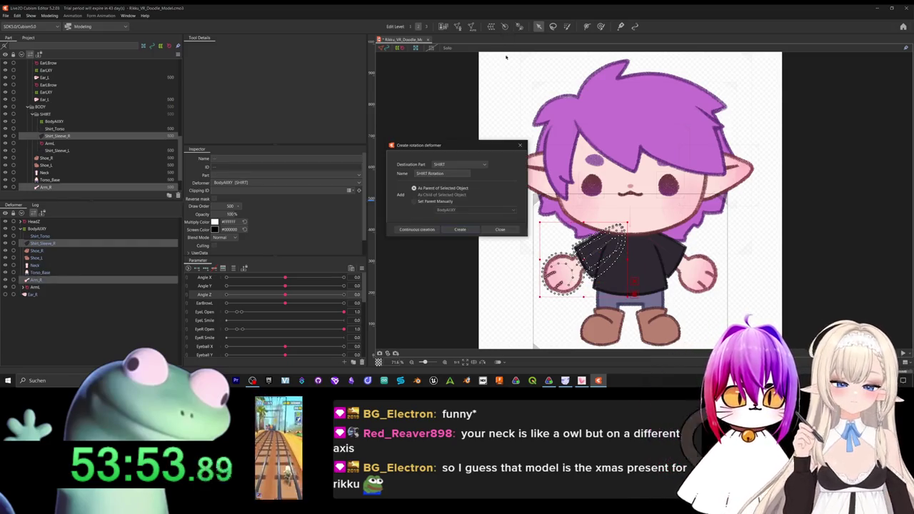
pyautogui.doubleClick(432, 173)
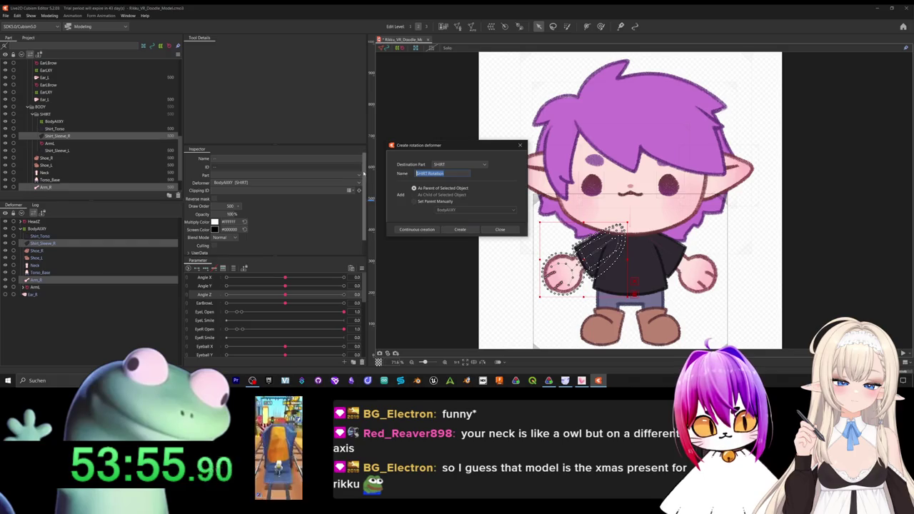
pyautogui.write('ArmR')
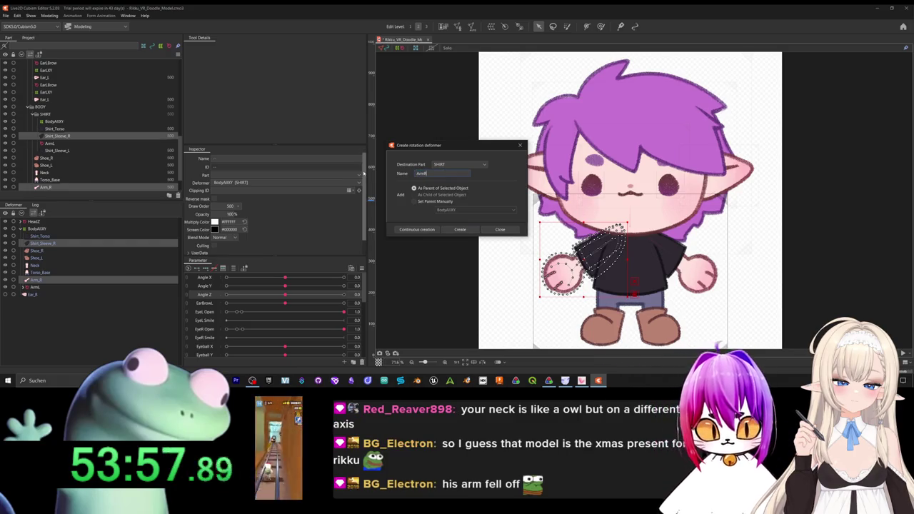
pyautogui.click(461, 229)
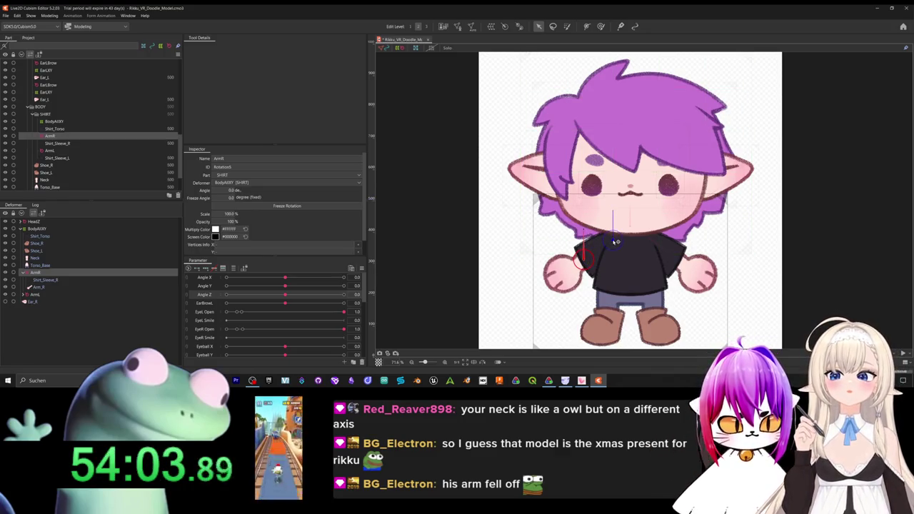
# Turn the ArmR axis down along the hanging arm to about -126°, then collapse ArmR.
pyautogui.moveTo(614, 241)
pyautogui.mouseDown()
pyautogui.moveTo(569, 273)
pyautogui.moveTo(652, 253)
pyautogui.moveTo(575, 251)
pyautogui.mouseUp()
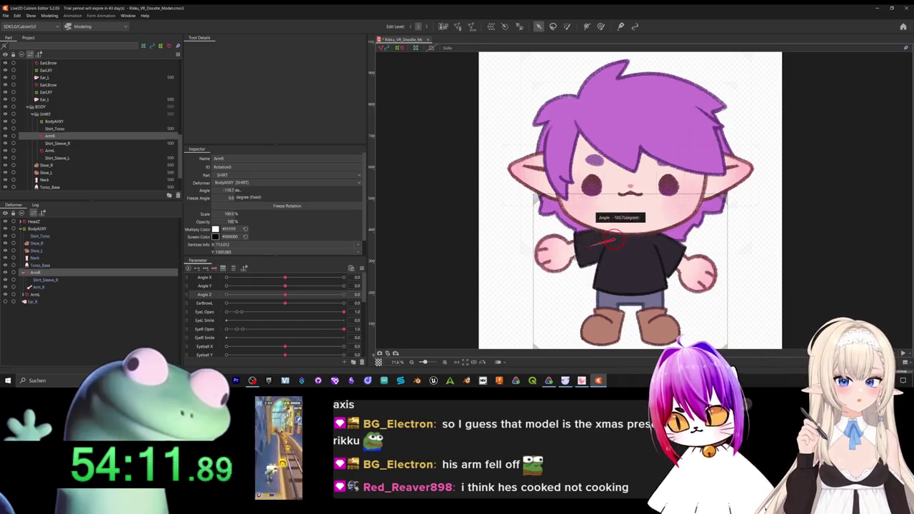
pyautogui.moveTo(575, 251); pyautogui.dragTo(570, 274)
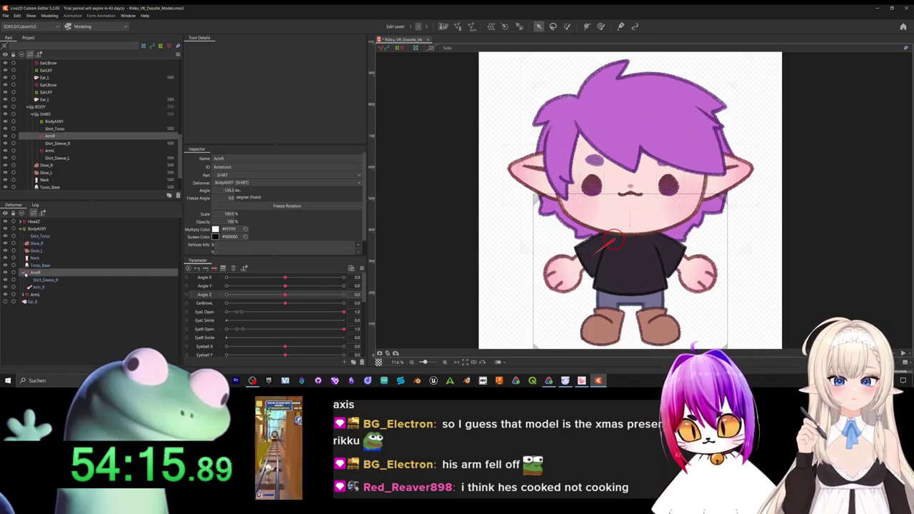
pyautogui.click(22, 273)
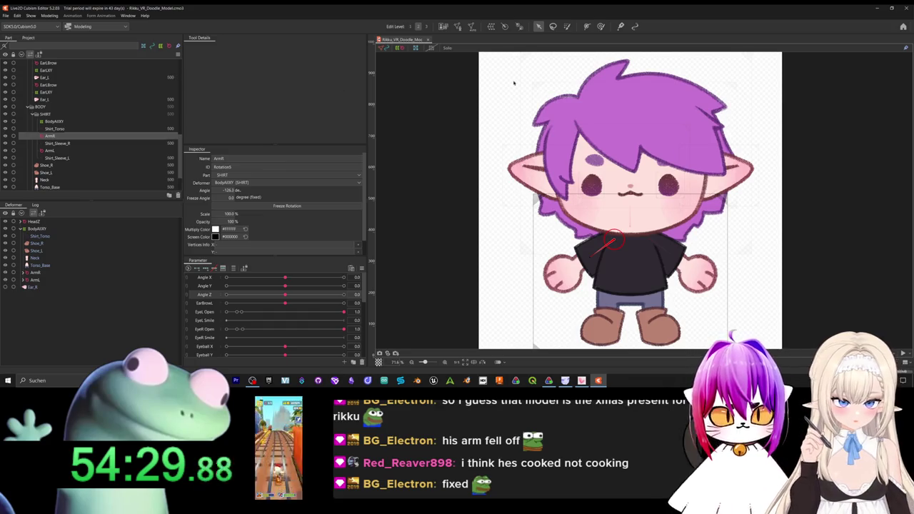
pyautogui.press('g')
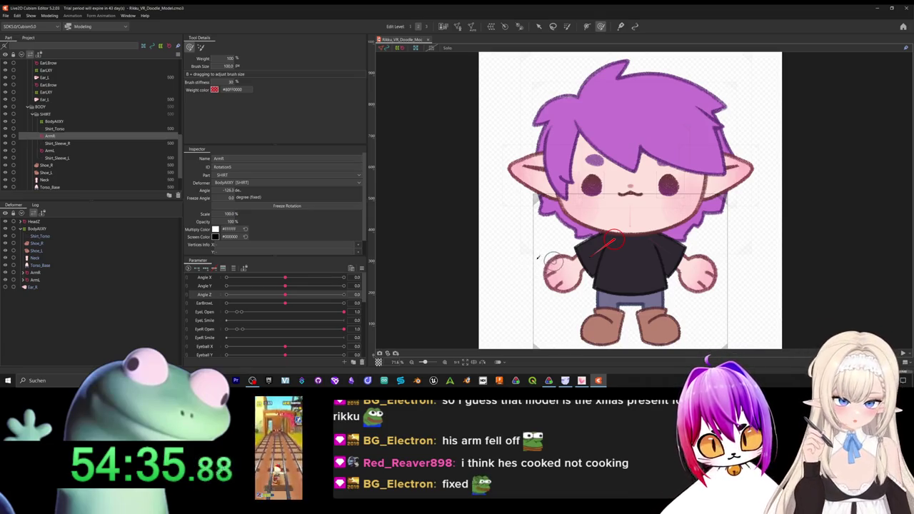
pyautogui.click(39, 228)
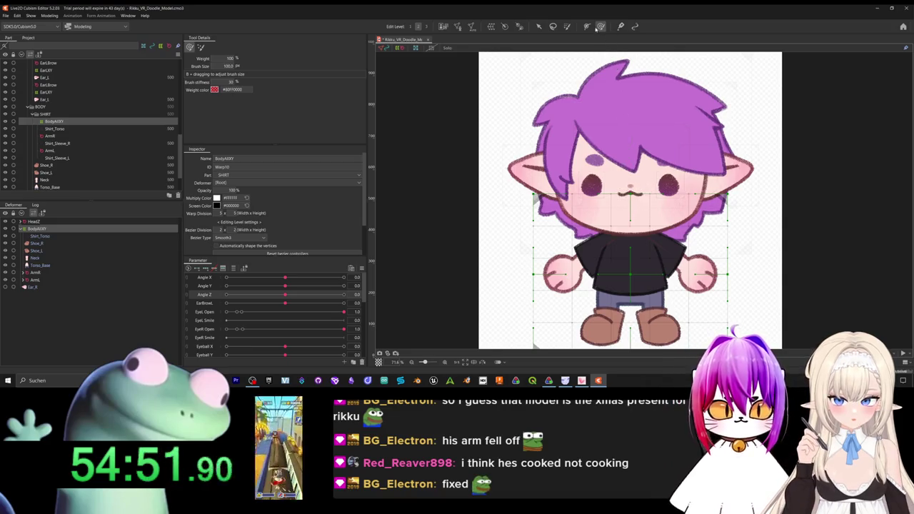
pyautogui.moveTo(629, 282); pyautogui.dragTo(567, 239)
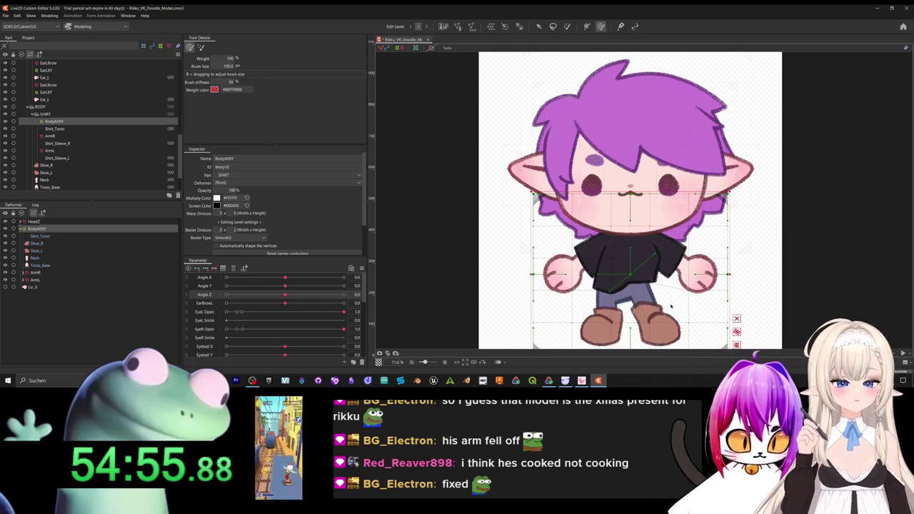
pyautogui.hotkey('ctrl', 'z')
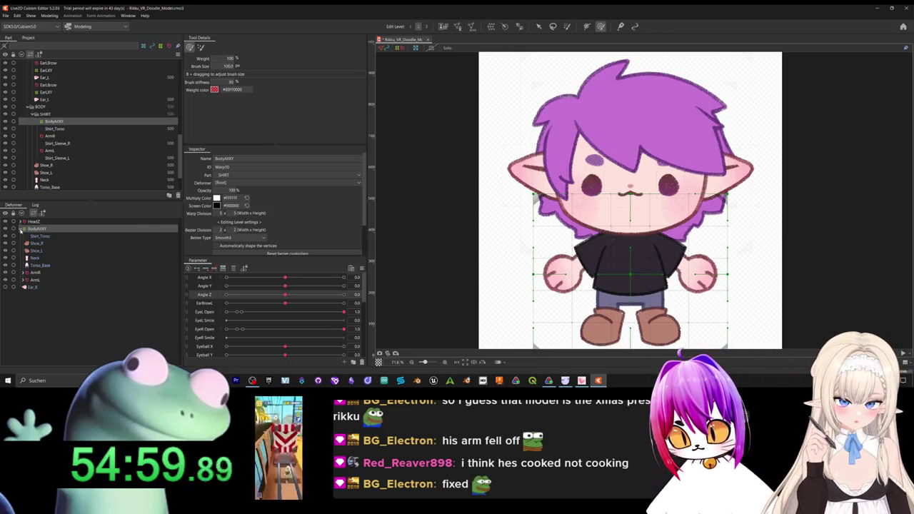
pyautogui.click(22, 229)
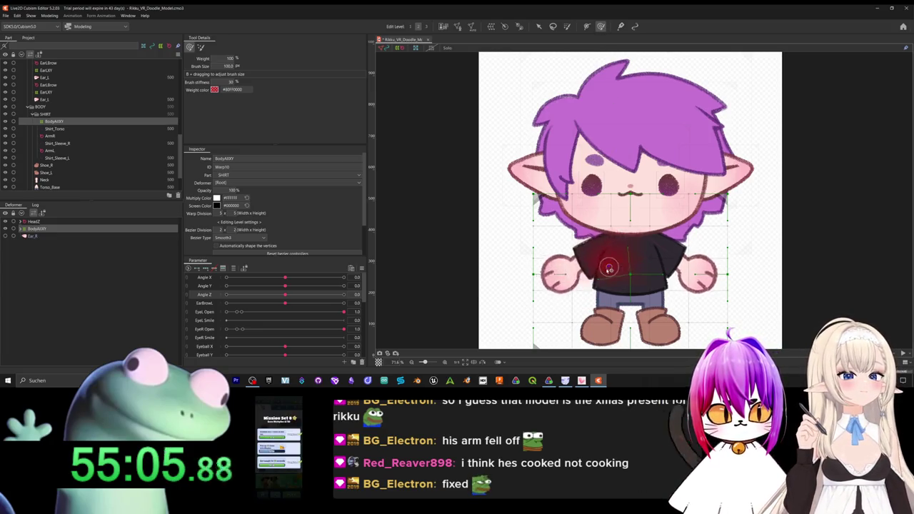
pyautogui.moveTo(614, 264)
pyautogui.mouseDown()
pyautogui.moveTo(544, 267)
pyautogui.moveTo(594, 271)
pyautogui.mouseUp()
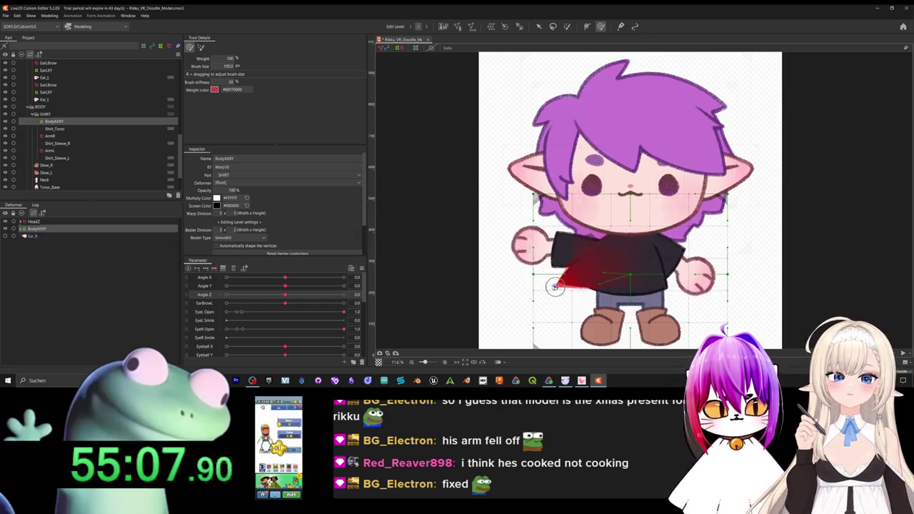
pyautogui.moveTo(594, 271)
pyautogui.mouseDown()
pyautogui.moveTo(663, 248)
pyautogui.moveTo(583, 250)
pyautogui.moveTo(591, 260)
pyautogui.moveTo(696, 266)
pyautogui.moveTo(607, 194)
pyautogui.moveTo(604, 275)
pyautogui.moveTo(611, 227)
pyautogui.moveTo(589, 225)
pyautogui.mouseUp()
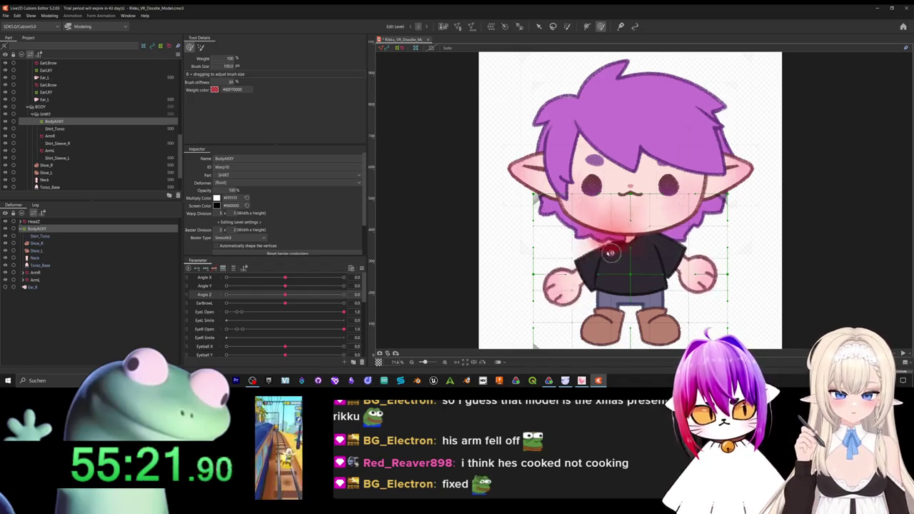
pyautogui.moveTo(589, 225); pyautogui.dragTo(673, 262)
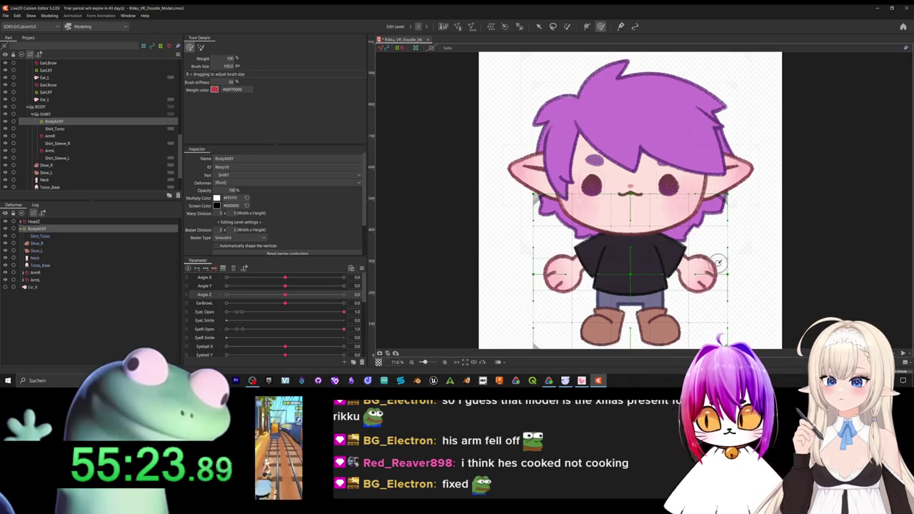
pyautogui.scroll(-2, 727, 227)
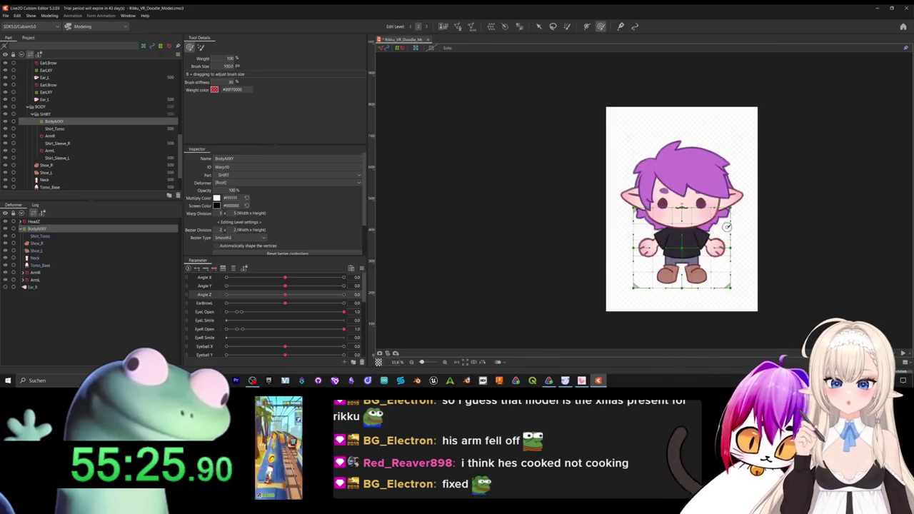
pyautogui.scroll(1, 714, 232)
pyautogui.scroll(-2, 207, 320)
pyautogui.scroll(-2, 208, 314)
pyautogui.scroll(-1, 210, 309)
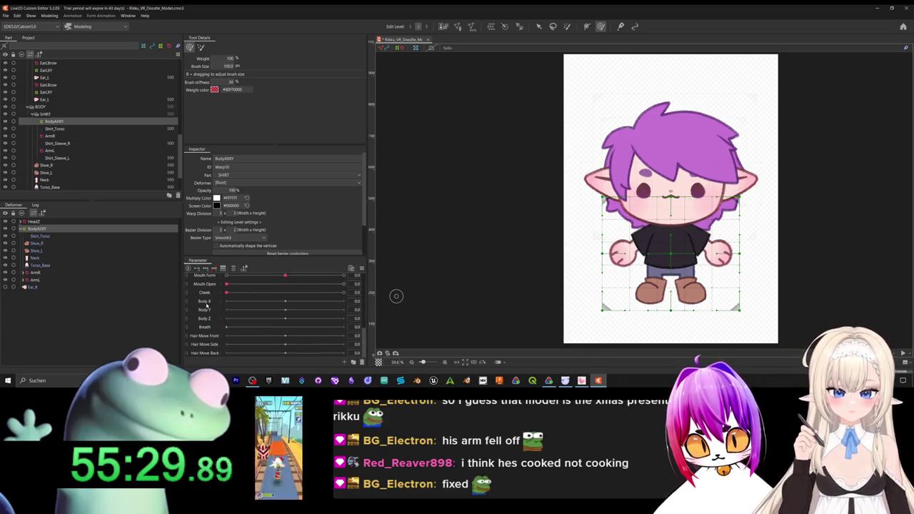
pyautogui.scroll(1, 712, 329)
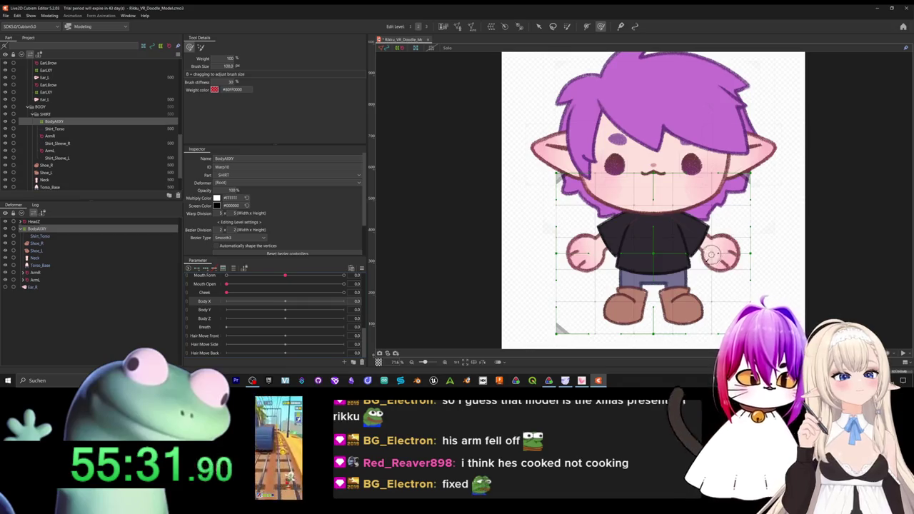
pyautogui.scroll(1, 712, 329)
pyautogui.scroll(1, 712, 329)
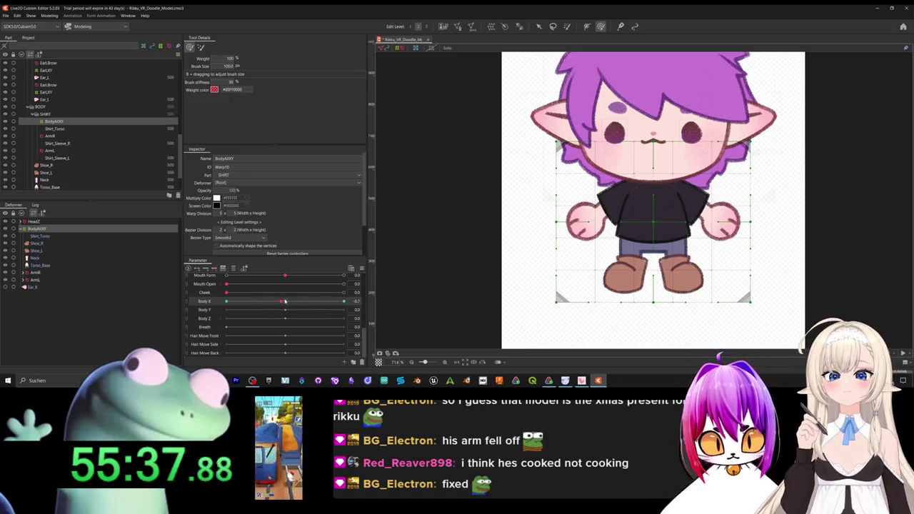
pyautogui.moveTo(282, 301); pyautogui.dragTo(285, 303)
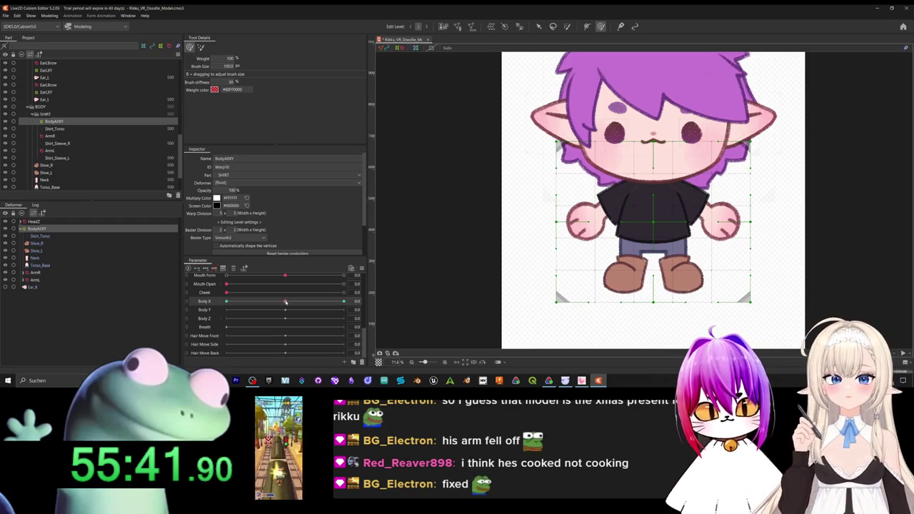
pyautogui.moveTo(285, 302); pyautogui.dragTo(285, 304)
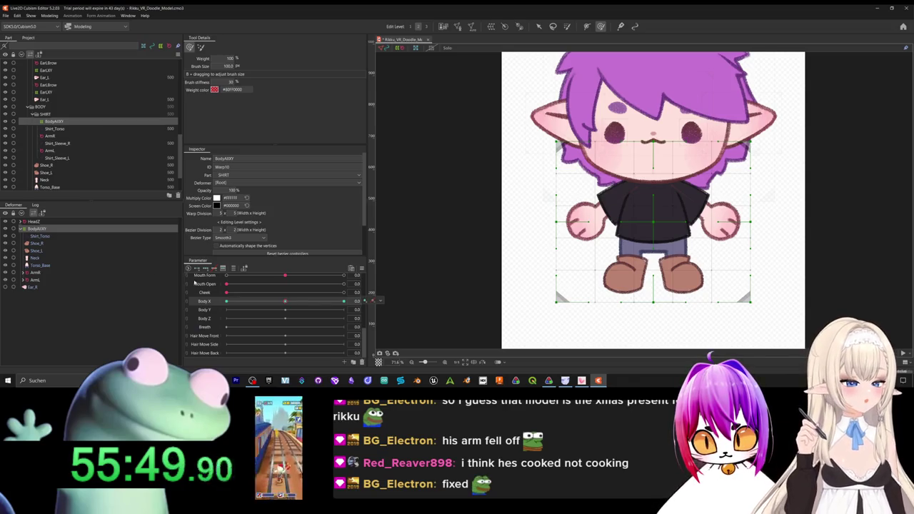
pyautogui.click(36, 222)
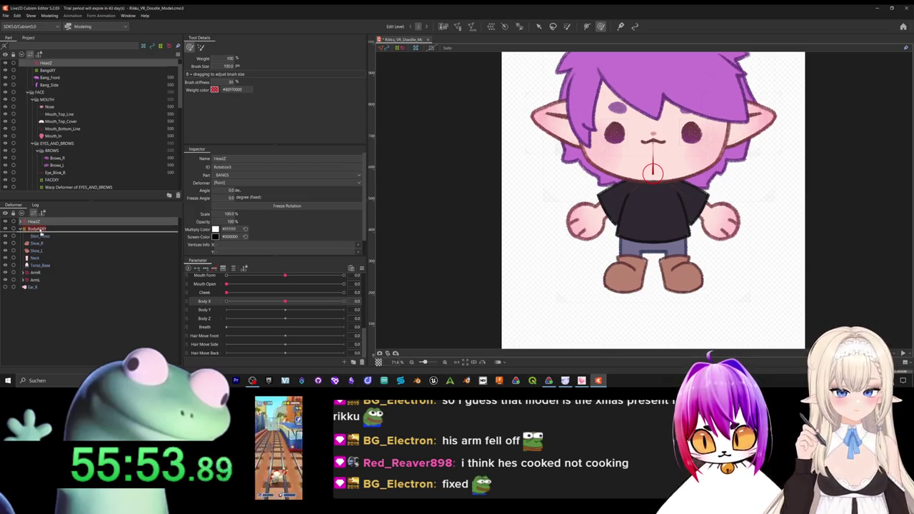
# Place HeadZ inside BodyAXY, select the BodyAXY warp, and set Body X to -10.
pyautogui.moveTo(39, 229); pyautogui.dragTo(40, 230)
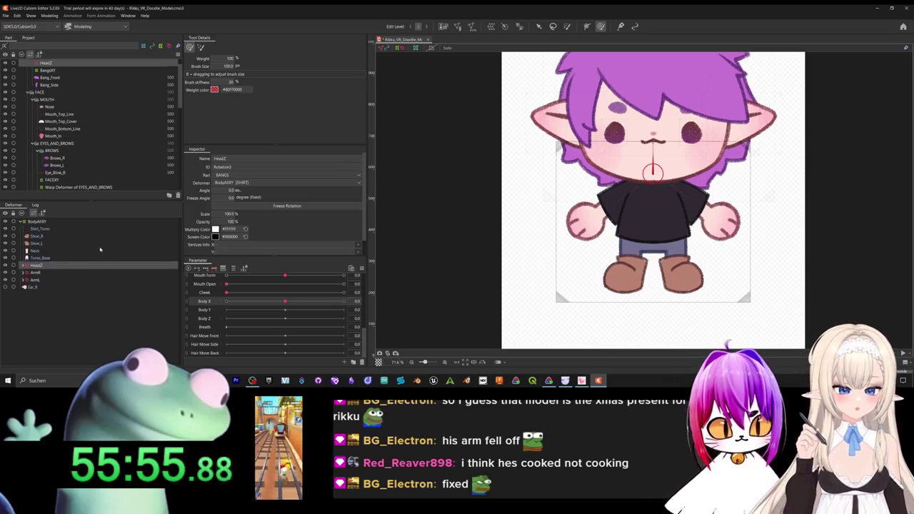
pyautogui.click(37, 221)
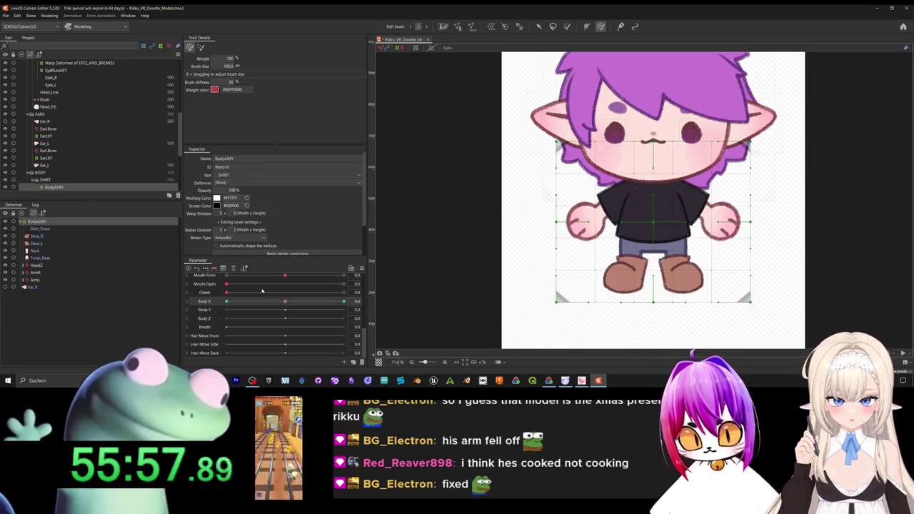
pyautogui.moveTo(312, 304); pyautogui.dragTo(152, 298)
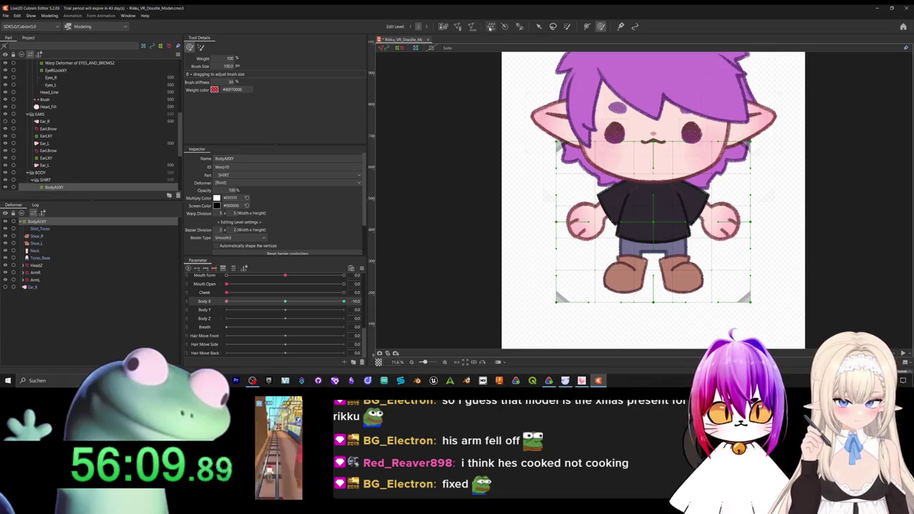
pyautogui.click(491, 27)
pyautogui.click(500, 249)
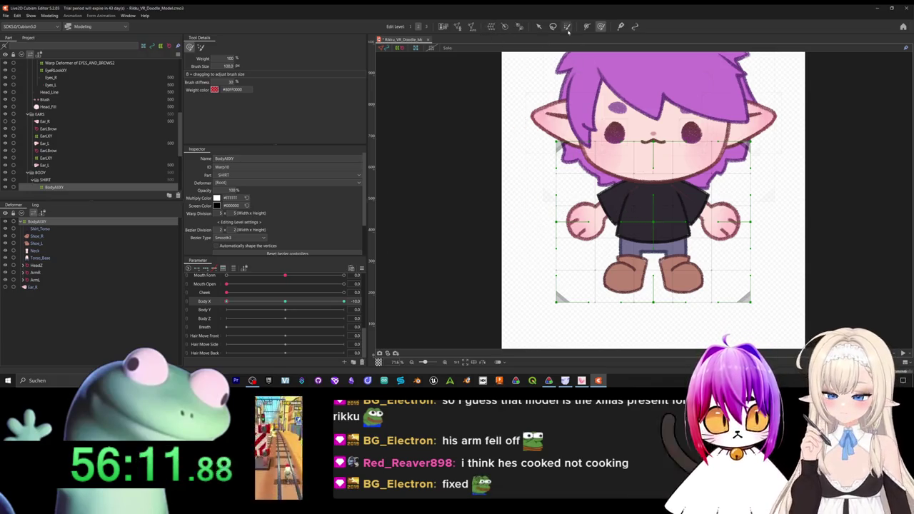
pyautogui.moveTo(656, 224); pyautogui.dragTo(650, 226)
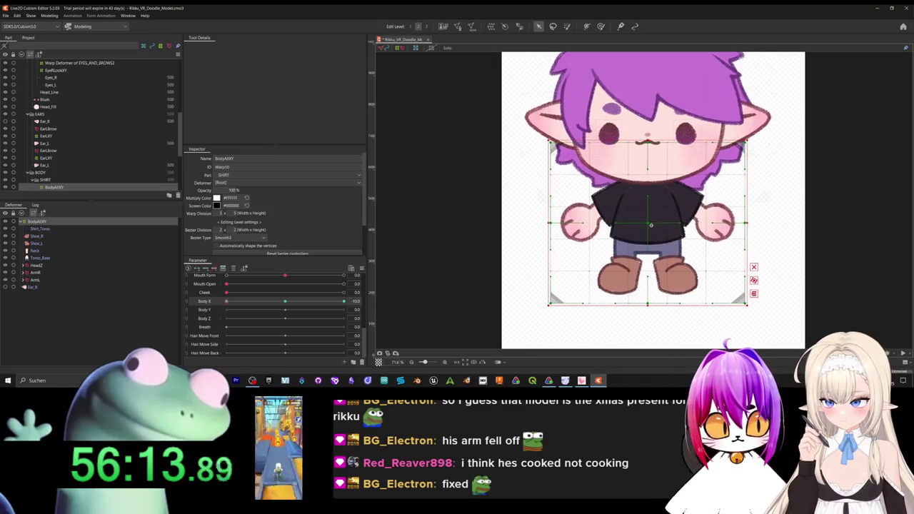
pyautogui.hotkey('ctrl', 'z')
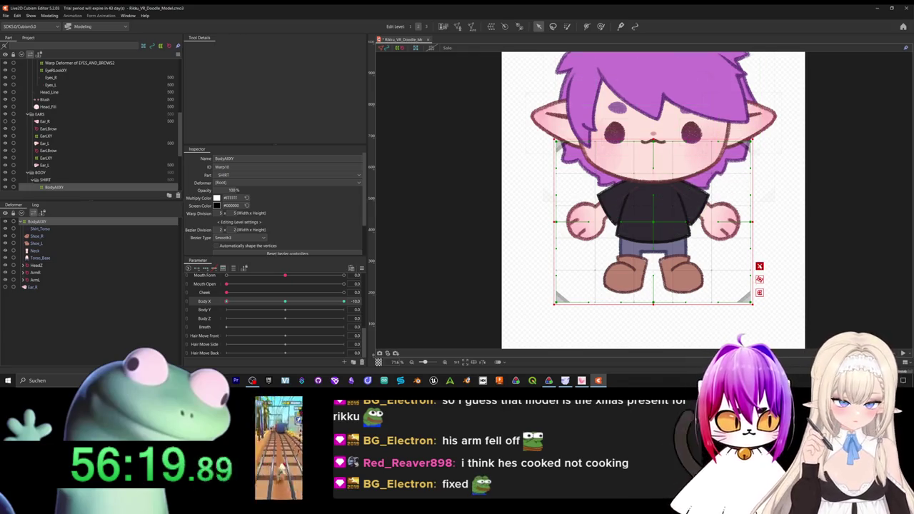
pyautogui.click(653, 224)
# Warp the BodyAXY points so the character leans left at Body X -10.
pyautogui.moveTo(654, 224)
pyautogui.mouseDown()
pyautogui.moveTo(612, 214)
pyautogui.moveTo(640, 187)
pyautogui.moveTo(624, 158)
pyautogui.mouseUp()
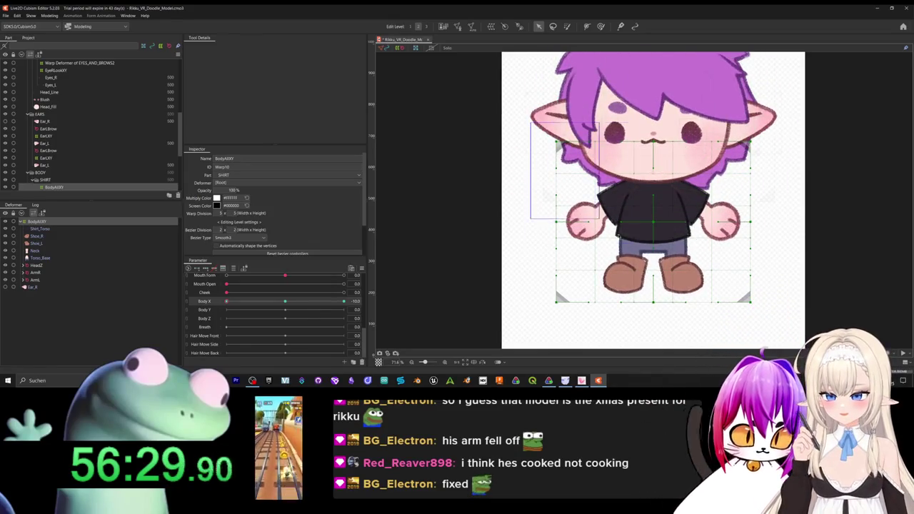
pyautogui.click(653, 226)
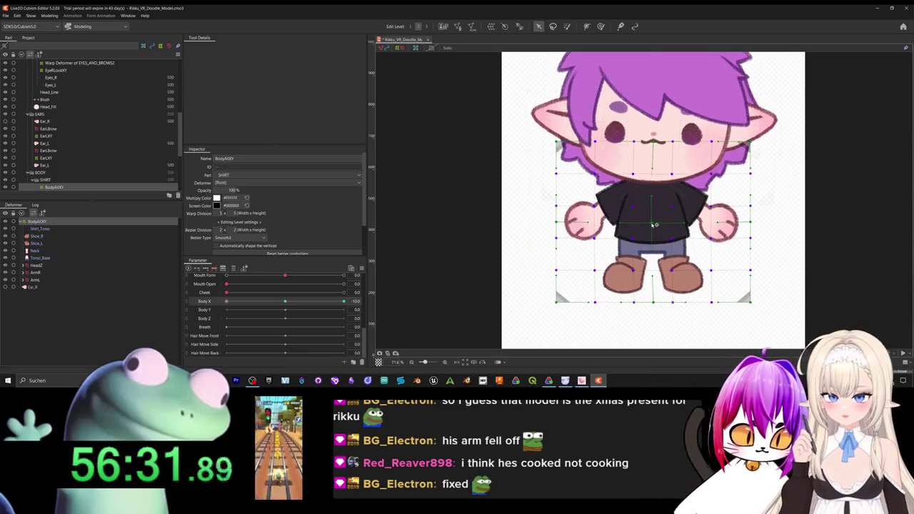
pyautogui.moveTo(654, 225)
pyautogui.mouseDown()
pyautogui.moveTo(719, 234)
pyautogui.moveTo(655, 217)
pyautogui.mouseUp()
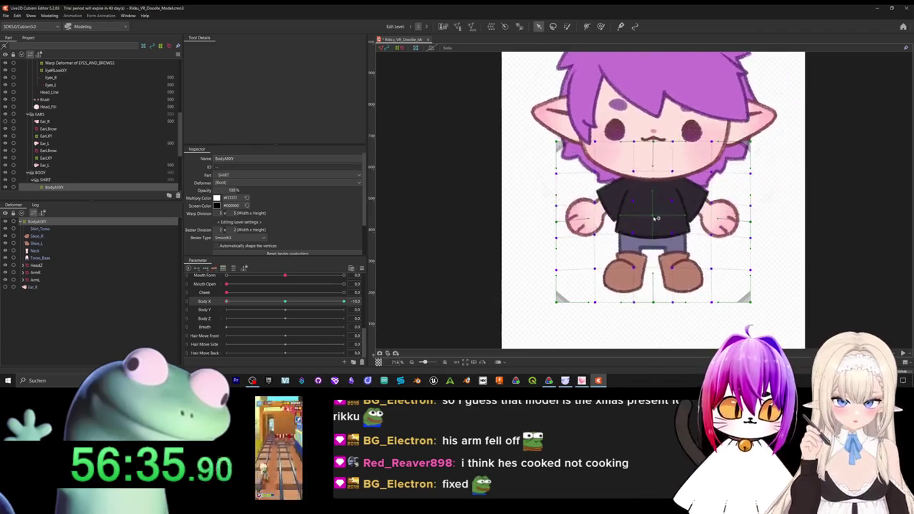
pyautogui.click(514, 119)
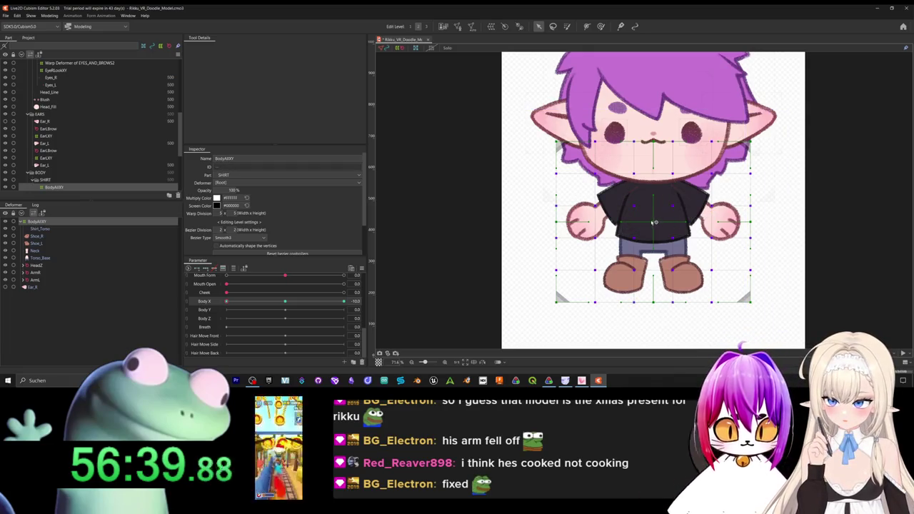
pyautogui.moveTo(655, 223); pyautogui.dragTo(646, 225)
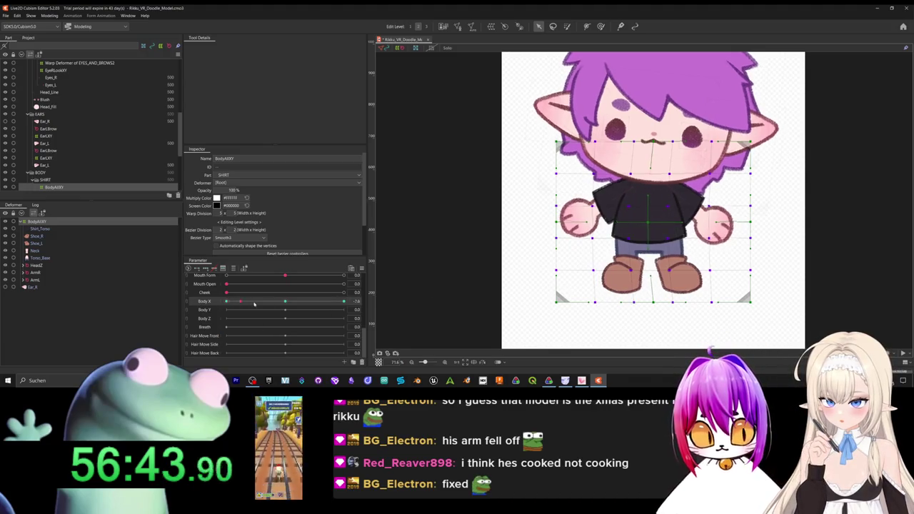
# At Body X 10, lean the character right, then return Body X to the middle.
pyautogui.click(344, 300)
pyautogui.moveTo(656, 225); pyautogui.dragTo(663, 226)
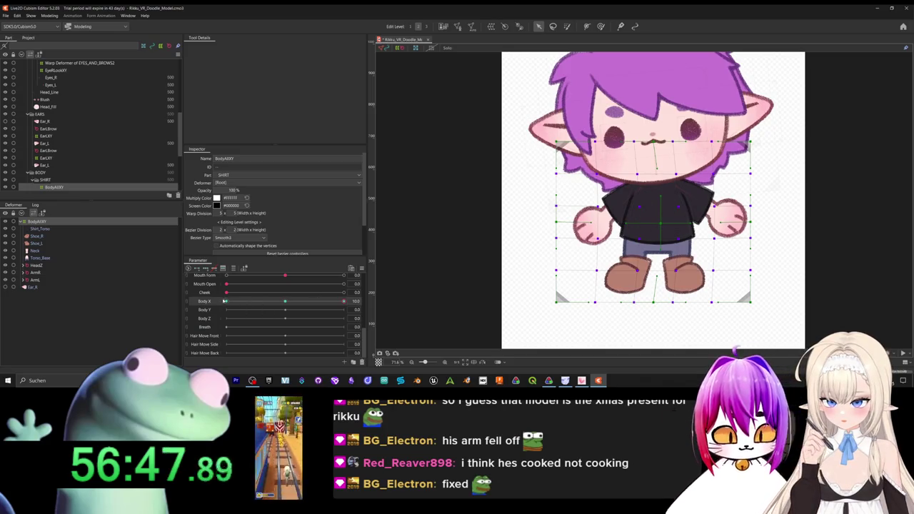
pyautogui.click(306, 300)
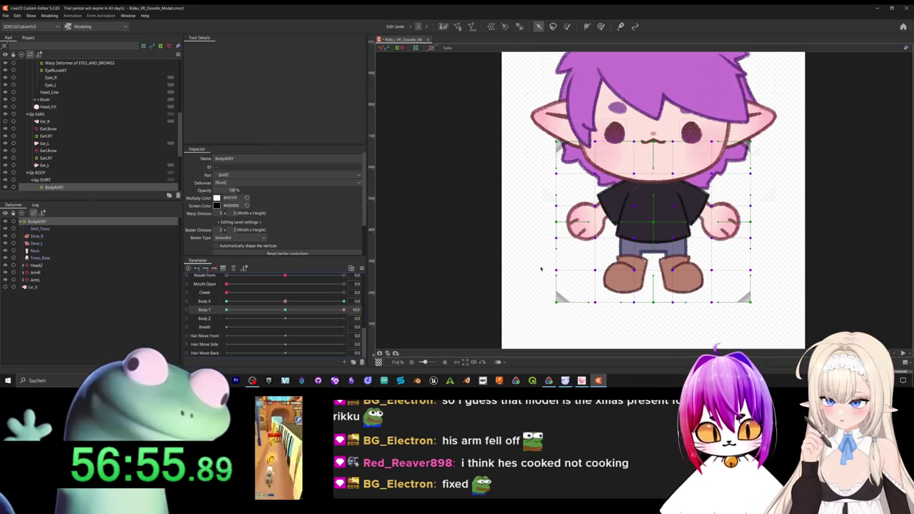
# Add Body Y squash and stretch keyforms, reset Body Y, and open Synthesize corners.
pyautogui.moveTo(657, 225); pyautogui.dragTo(657, 209)
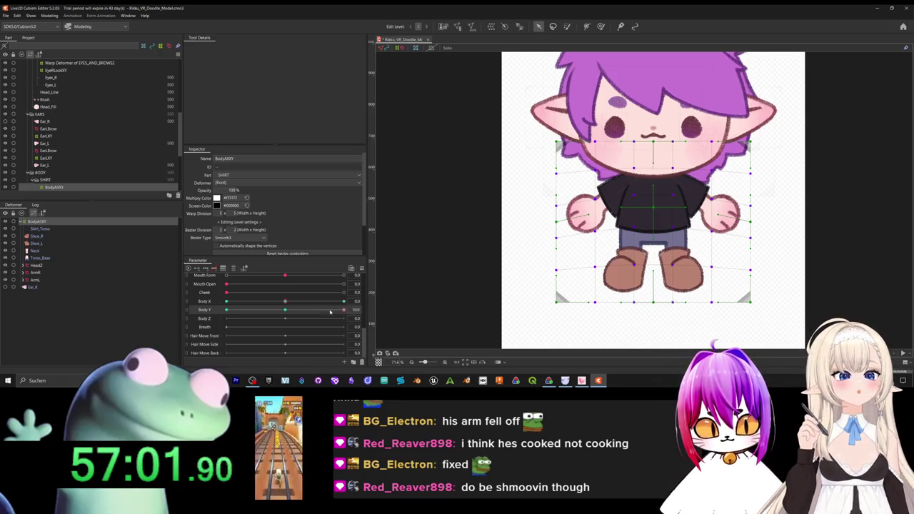
pyautogui.moveTo(330, 312); pyautogui.dragTo(176, 298)
pyautogui.moveTo(656, 225); pyautogui.dragTo(655, 236)
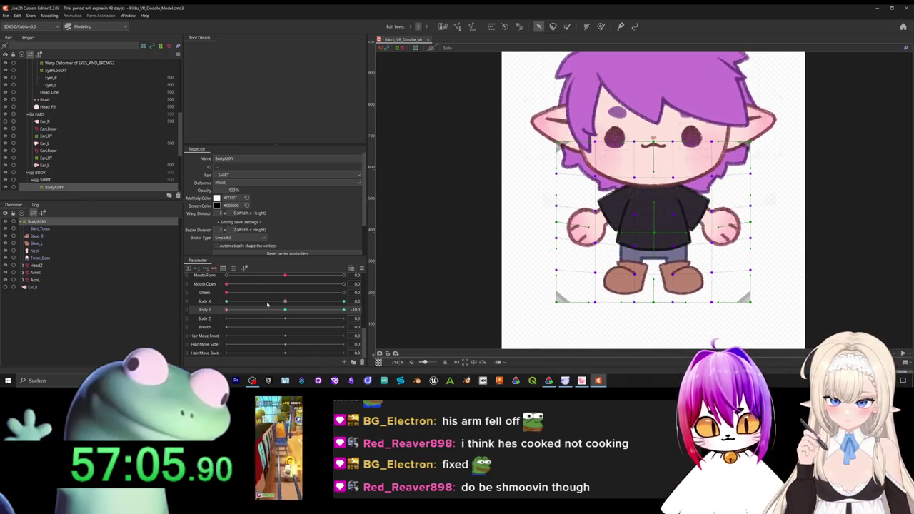
pyautogui.click(269, 304)
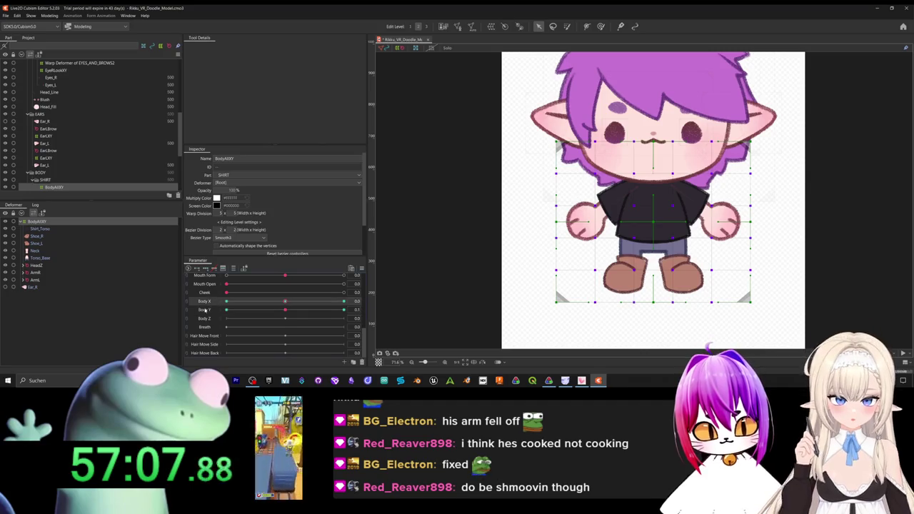
pyautogui.click(361, 267)
pyautogui.click(399, 244)
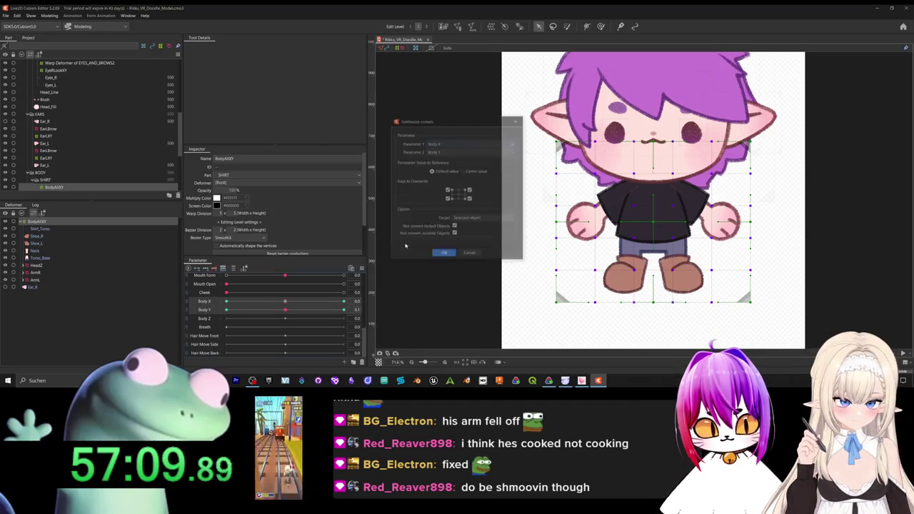
# Generate the Body X/Body Y corner keyforms and test the blend in the 2D parameter view.
pyautogui.click(444, 252)
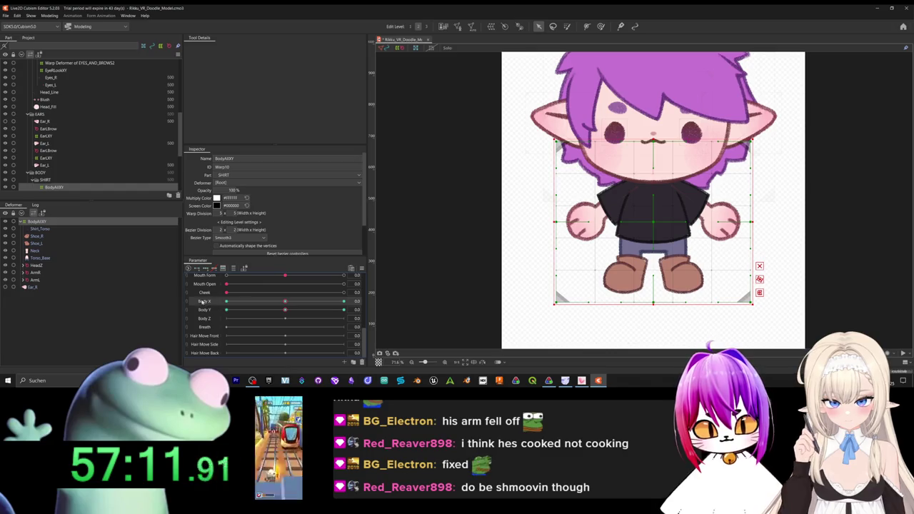
pyautogui.click(190, 302)
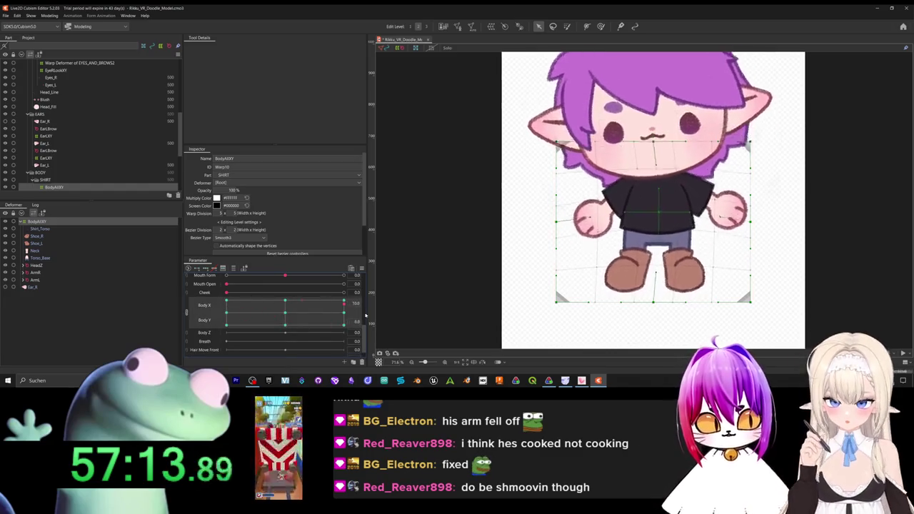
pyautogui.moveTo(286, 357)
pyautogui.mouseDown()
pyautogui.moveTo(301, 286)
pyautogui.moveTo(288, 316)
pyautogui.moveTo(301, 294)
pyautogui.mouseUp()
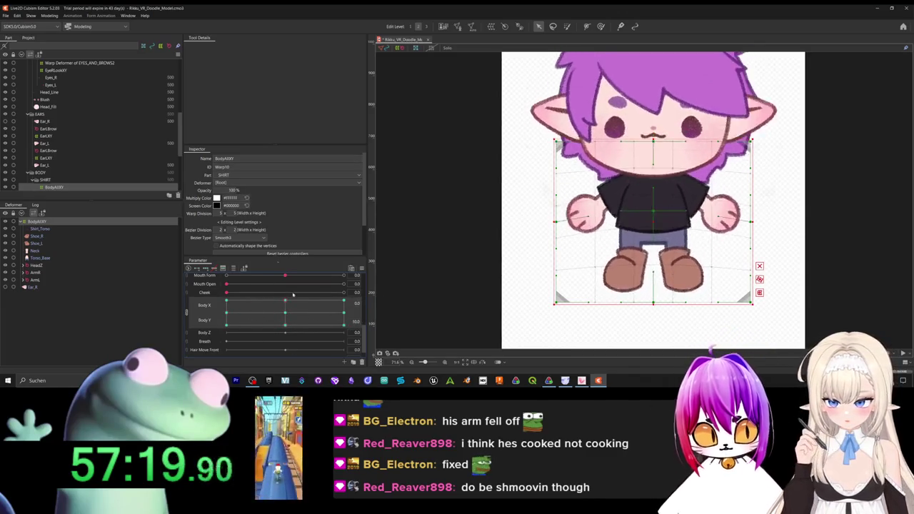
pyautogui.click(188, 313)
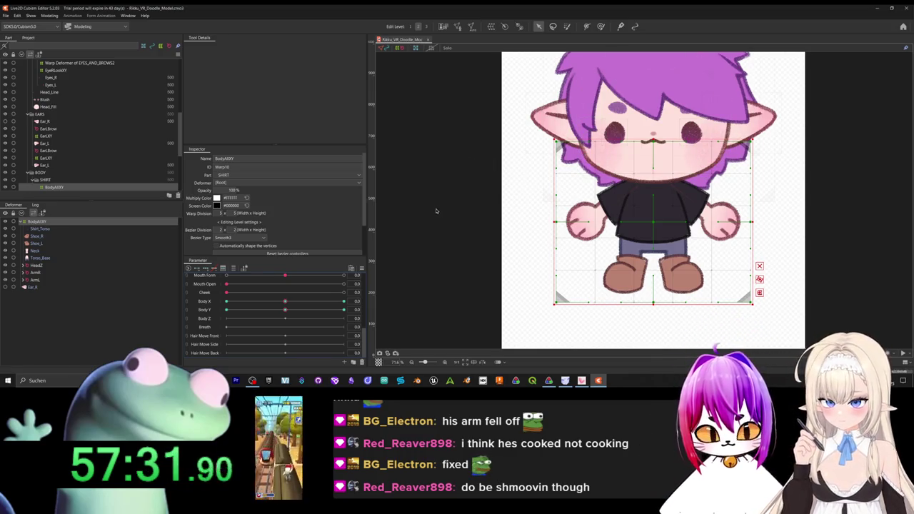
# Preview Body Z, then create a BodyZ warp deformer as parent of BodyAXY.
pyautogui.click(282, 319)
pyautogui.moveTo(291, 324); pyautogui.dragTo(284, 330)
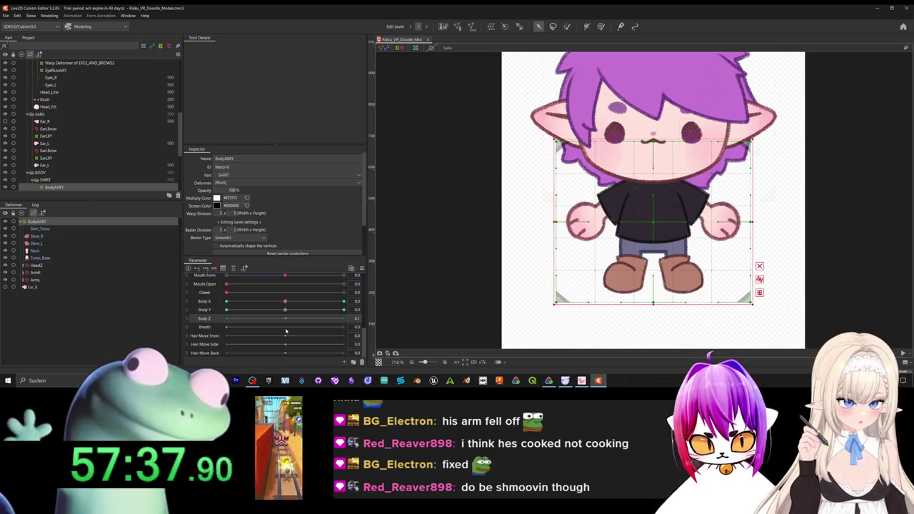
pyautogui.moveTo(286, 319)
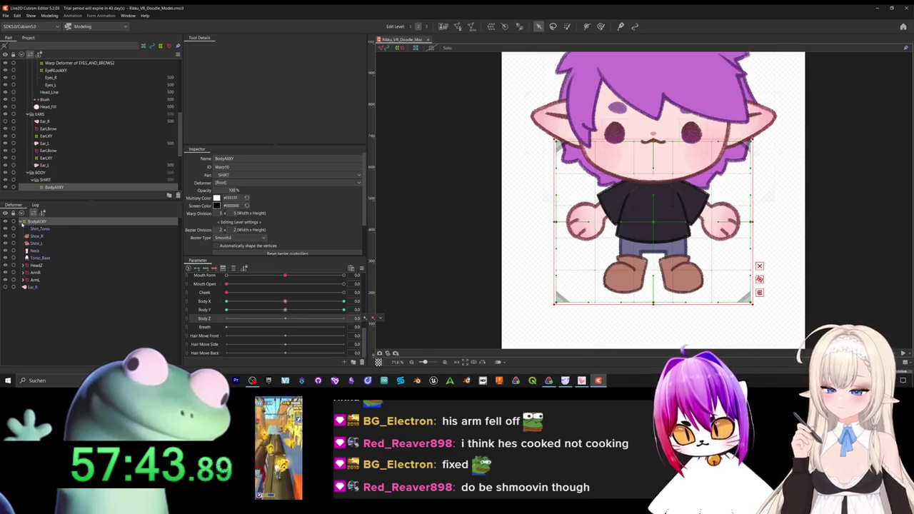
pyautogui.click(23, 222)
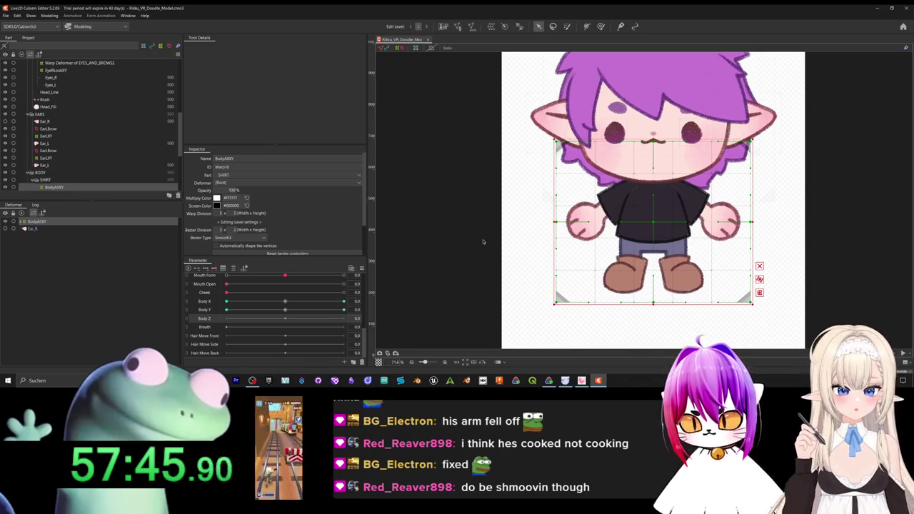
pyautogui.click(490, 26)
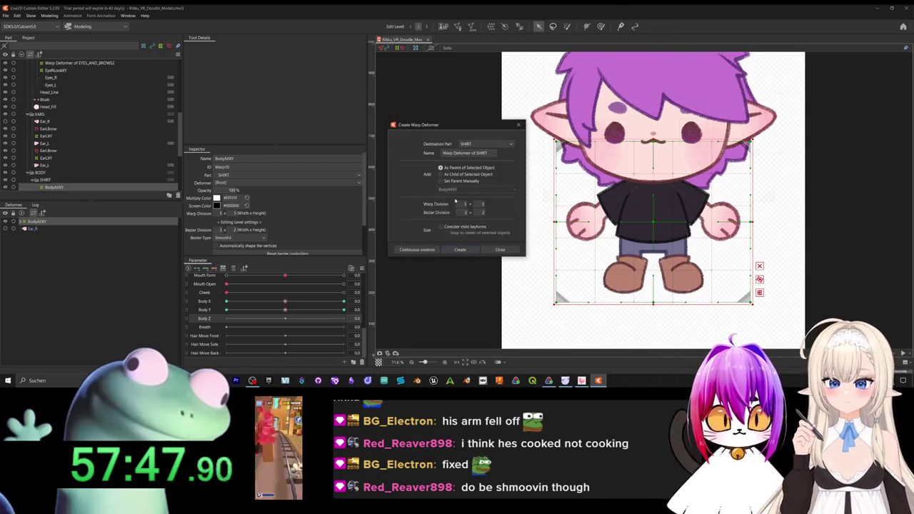
pyautogui.write('BodyZ')
pyautogui.press('Return')
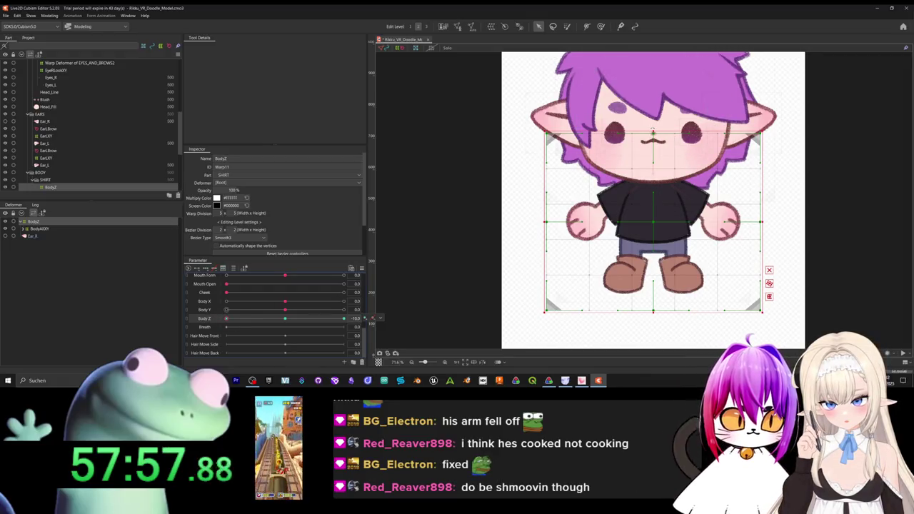
# Tilt the head area of the BodyZ warp sideways at Body Z -10.
pyautogui.moveTo(653, 130); pyautogui.dragTo(658, 131)
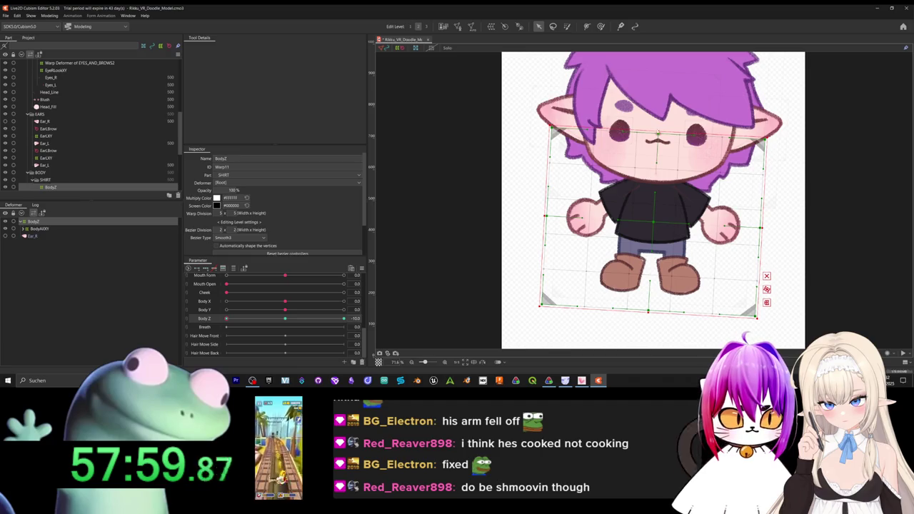
pyautogui.hotkey('ctrl', 'z')
pyautogui.click(773, 272)
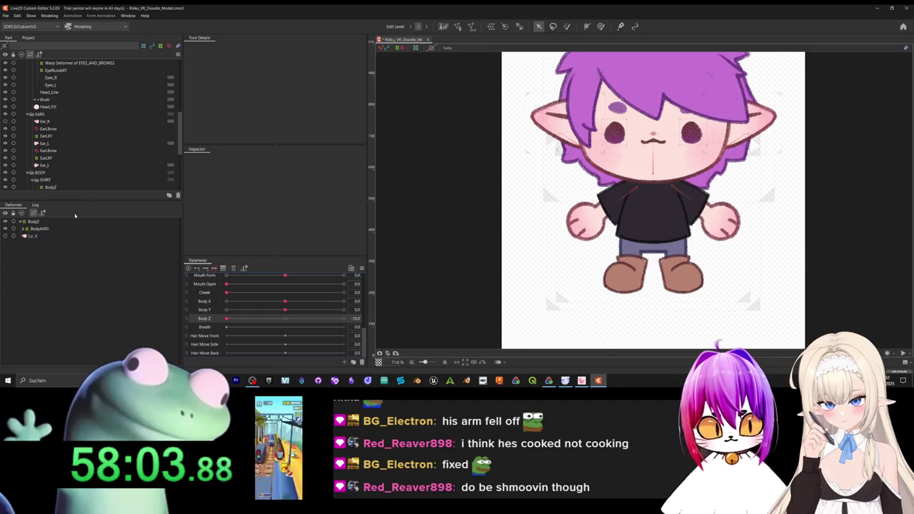
pyautogui.click(33, 221)
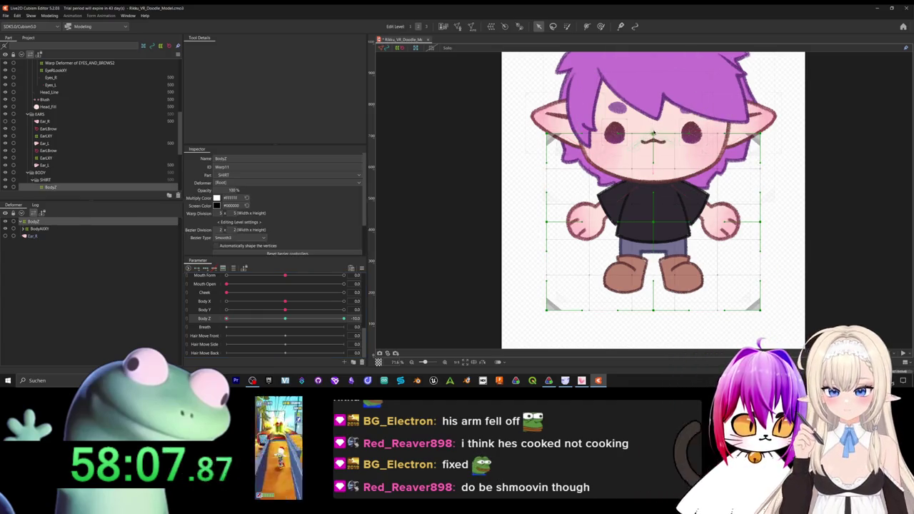
pyautogui.moveTo(652, 133)
pyautogui.mouseDown()
pyautogui.moveTo(667, 138)
pyautogui.moveTo(642, 135)
pyautogui.mouseUp()
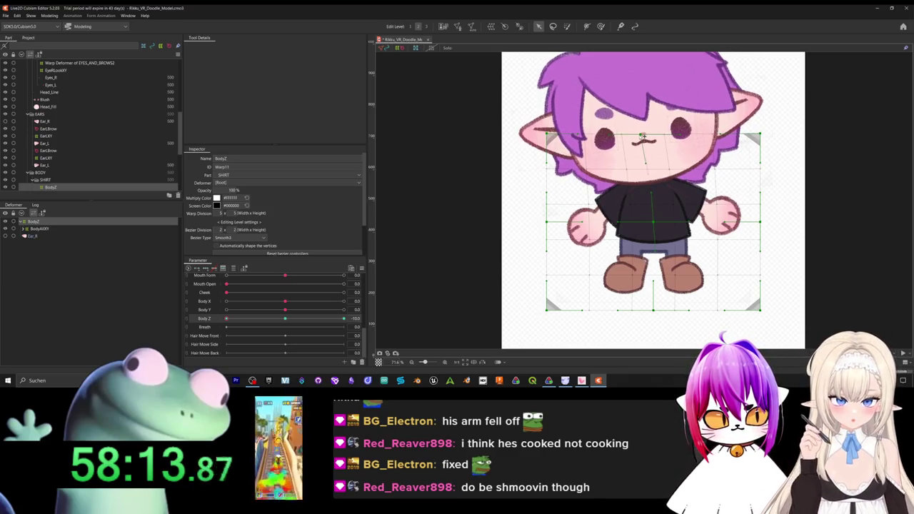
pyautogui.moveTo(642, 135); pyautogui.dragTo(640, 135)
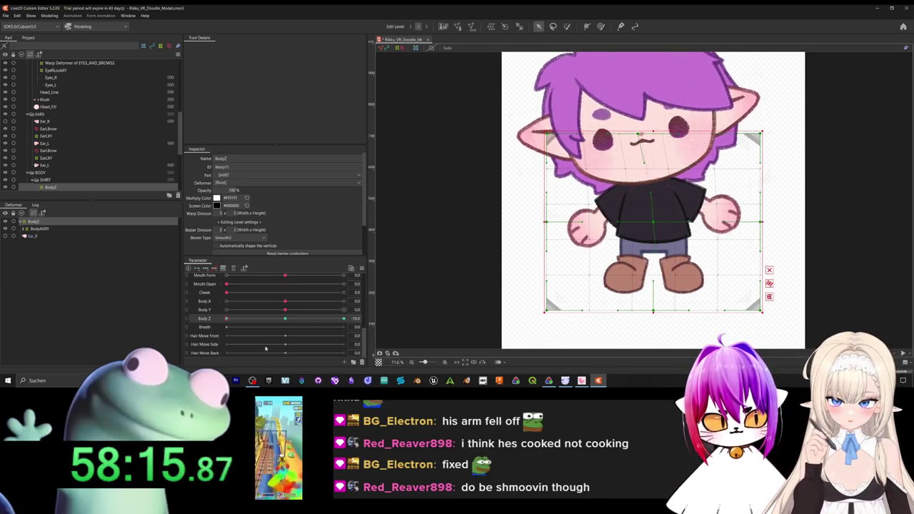
# At Body Z 10, nudge the top-centre point right and preview the head swing.
pyautogui.moveTo(226, 318); pyautogui.dragTo(312, 319)
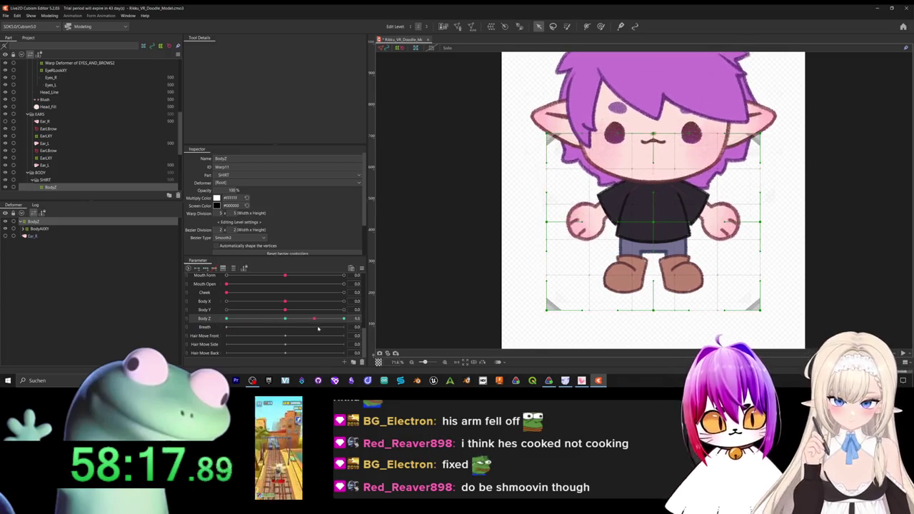
pyautogui.moveTo(317, 327); pyautogui.dragTo(331, 335)
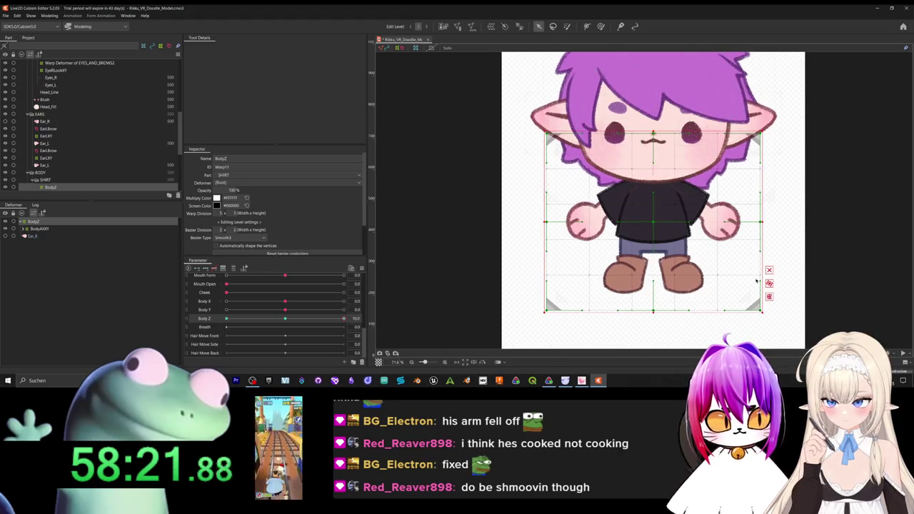
pyautogui.click(652, 134)
pyautogui.moveTo(654, 134); pyautogui.dragTo(664, 135)
pyautogui.moveTo(282, 317)
pyautogui.mouseDown()
pyautogui.moveTo(226, 318)
pyautogui.moveTo(285, 318)
pyautogui.mouseUp()
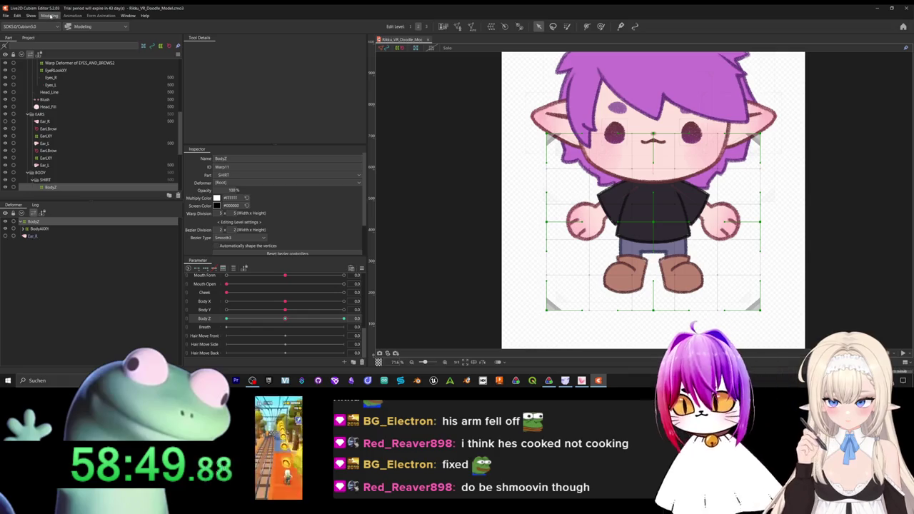
pyautogui.click(50, 15)
# Review and close Physics Settings, then bring up the Parameter panel options.
pyautogui.click(56, 163)
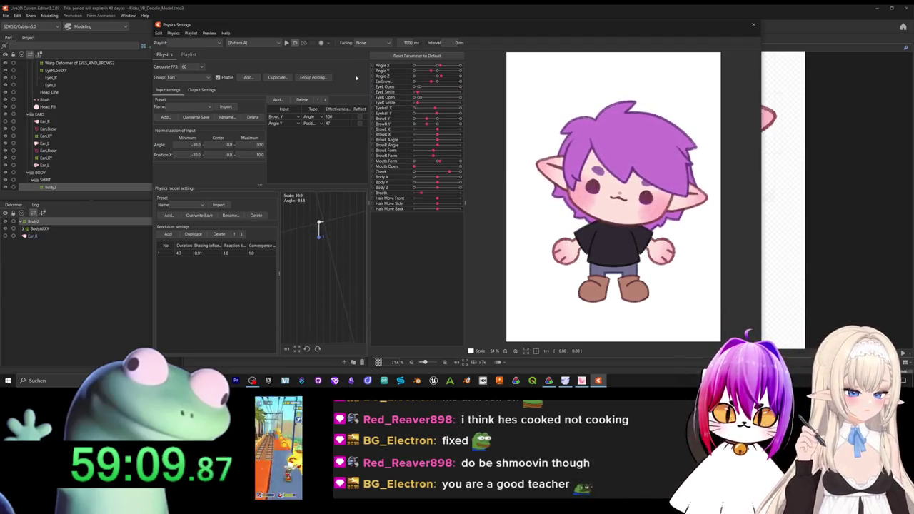
pyautogui.click(752, 24)
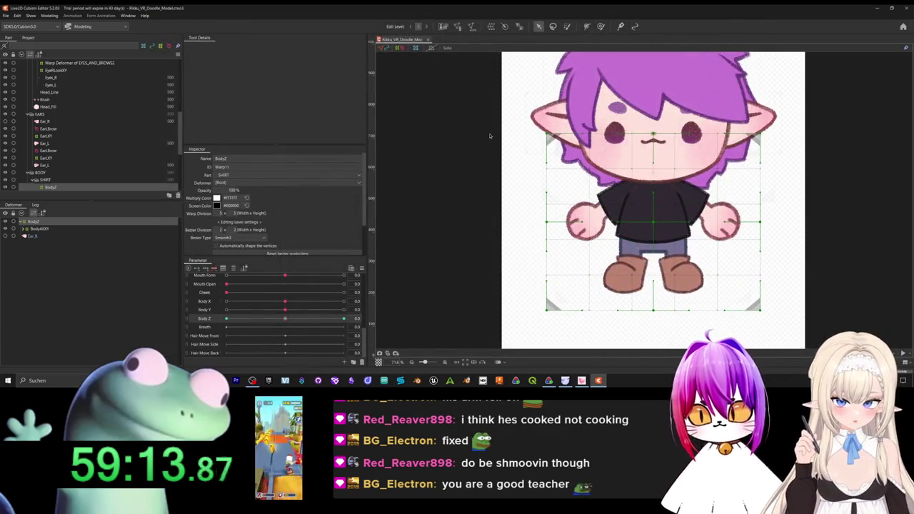
pyautogui.rightClick(214, 285)
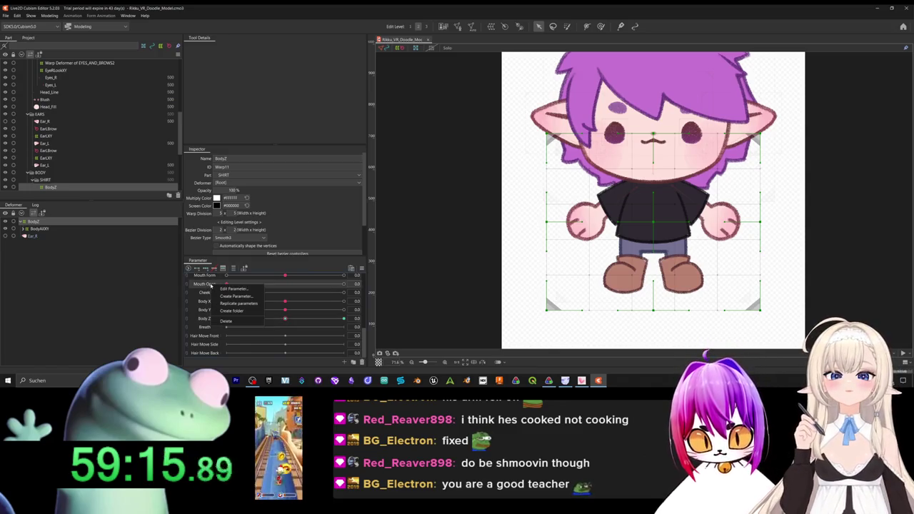
# Define parameter HairXPY with ID ParamHairXPY, minimum -1, maximum 1, Blend Shape enabled.
pyautogui.click(239, 296)
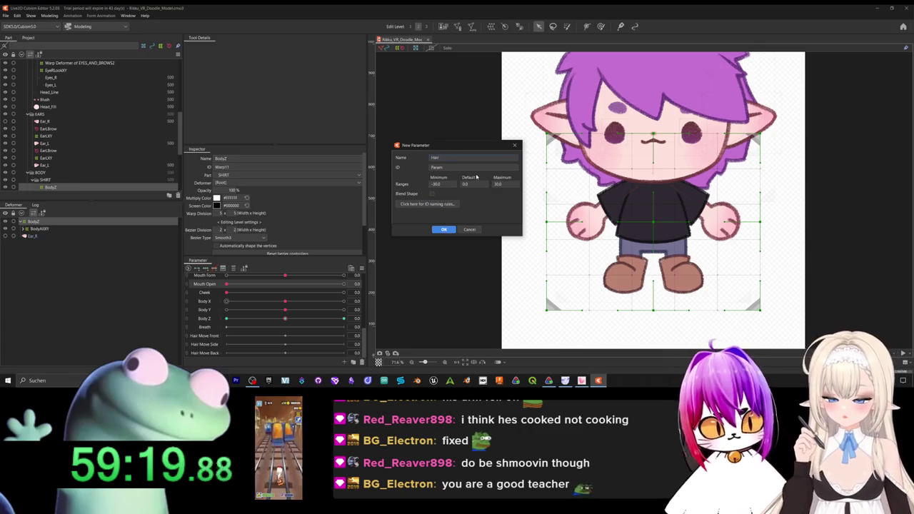
pyautogui.write('SPI')
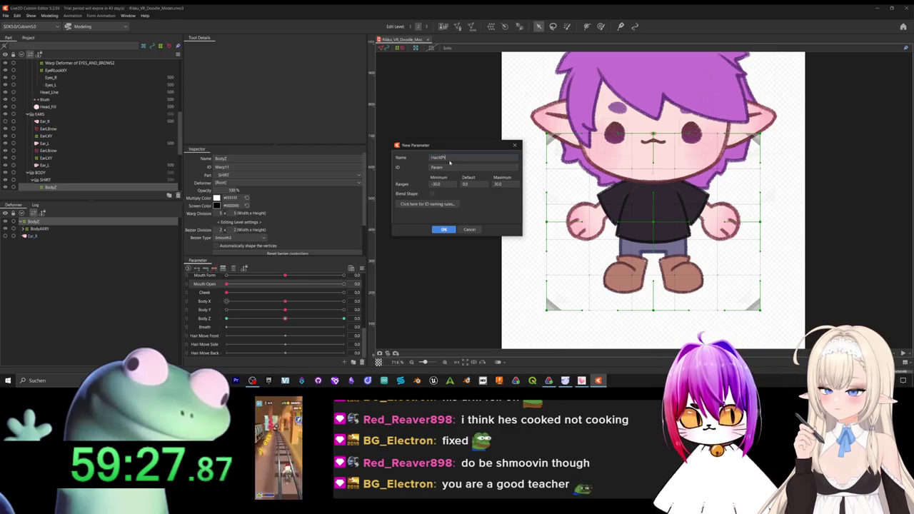
pyautogui.write('Y')
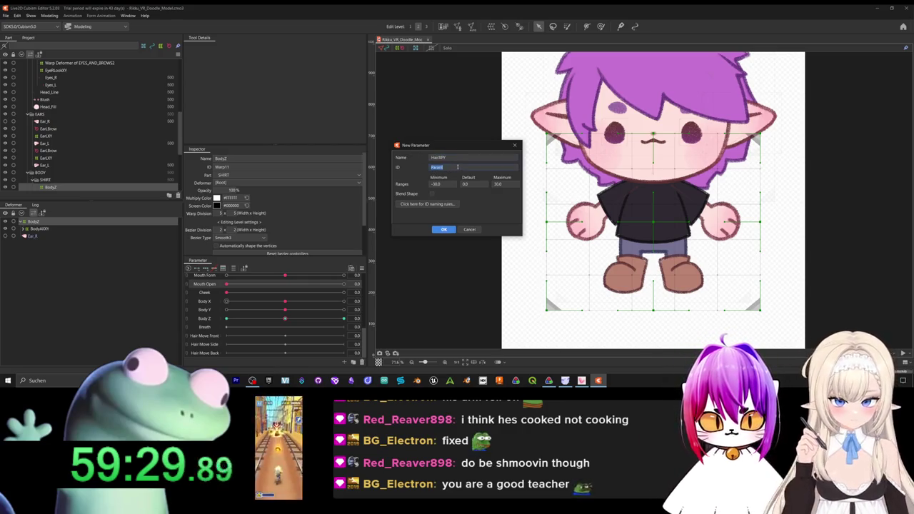
pyautogui.click(443, 169)
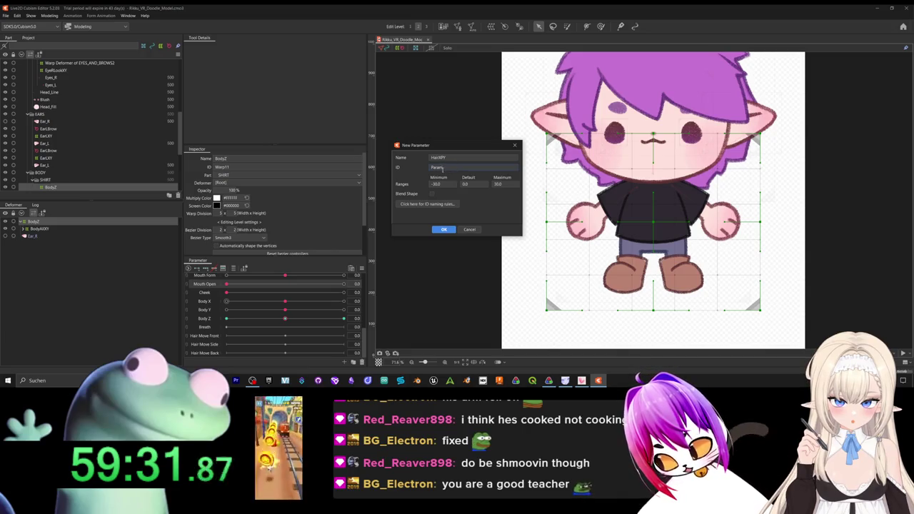
pyautogui.write('HairXPY')
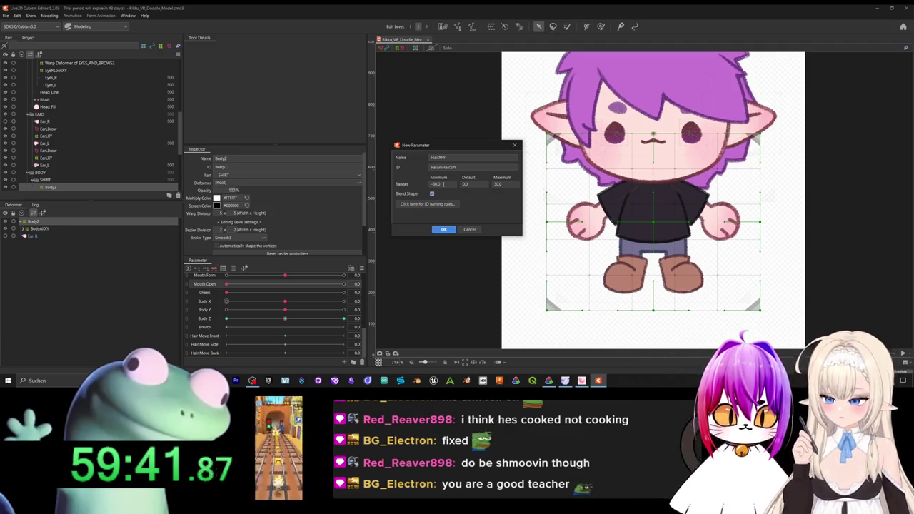
pyautogui.click(443, 184)
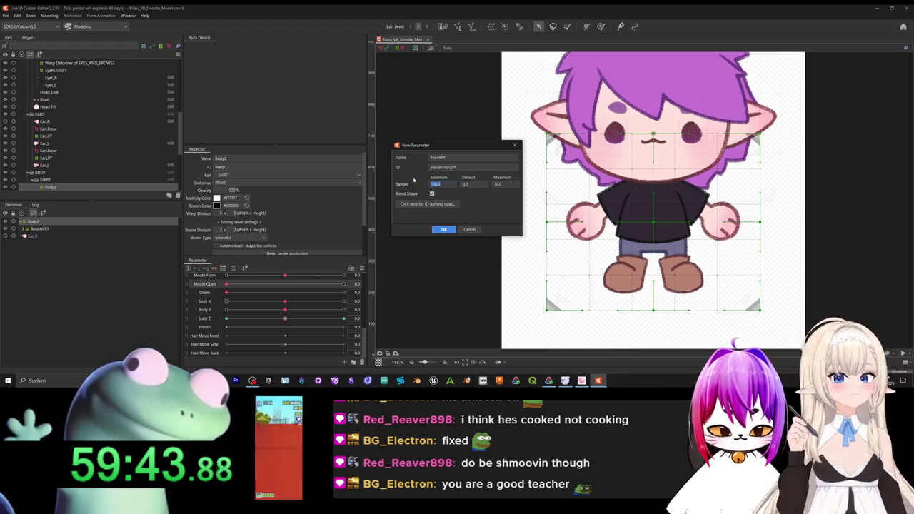
pyautogui.press('BackSpace')
pyautogui.doubleClick(497, 184)
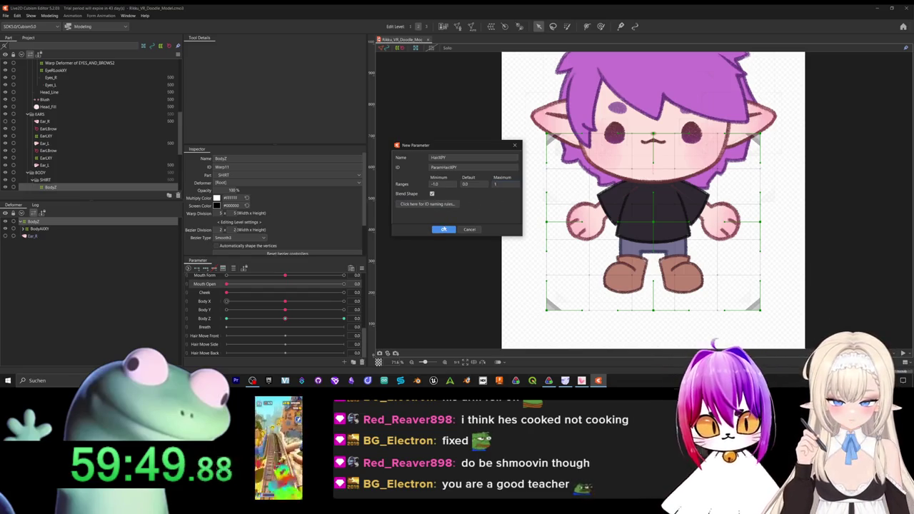
pyautogui.click(443, 229)
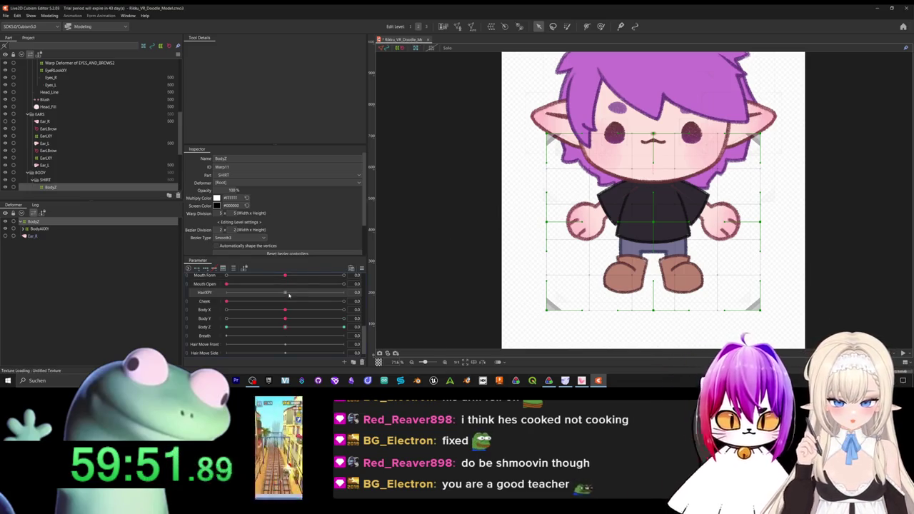
# Move HairXPY just below Body Z, undoing the accidental Cheek move.
pyautogui.moveTo(208, 297)
pyautogui.mouseDown()
pyautogui.moveTo(212, 333)
pyautogui.moveTo(213, 324)
pyautogui.mouseUp()
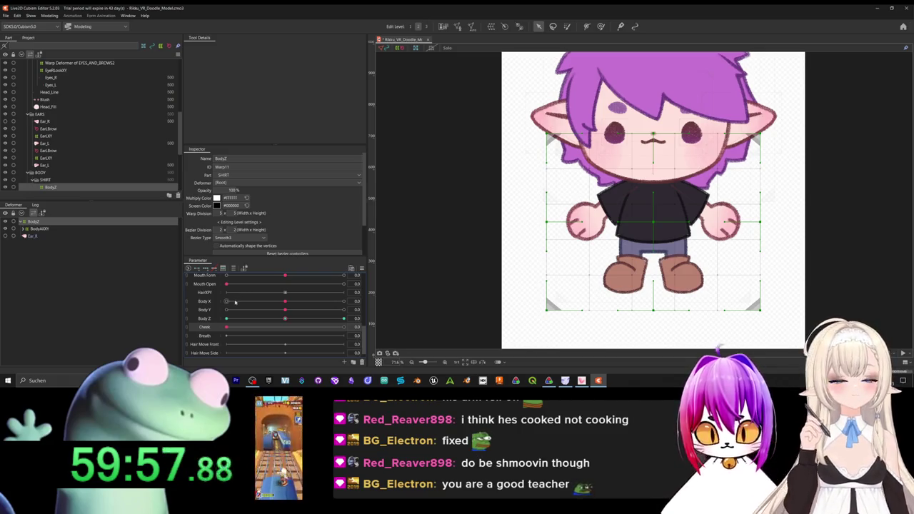
pyautogui.hotkey('ctrl', 'z')
pyautogui.moveTo(209, 293); pyautogui.dragTo(207, 322)
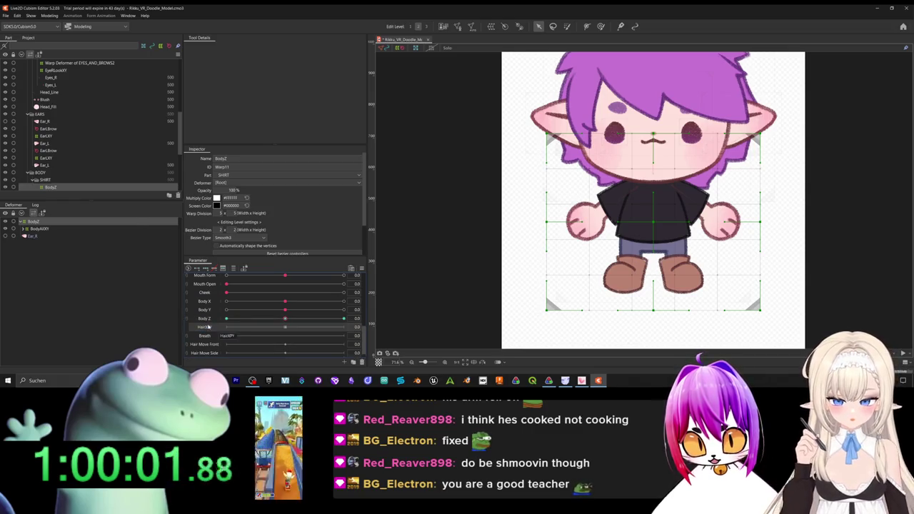
pyautogui.scroll(5, 80, 142)
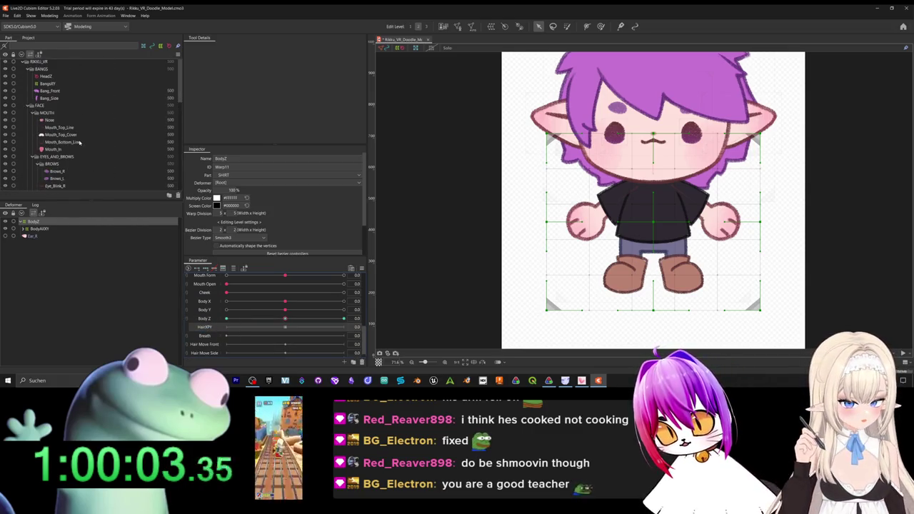
pyautogui.click(50, 98)
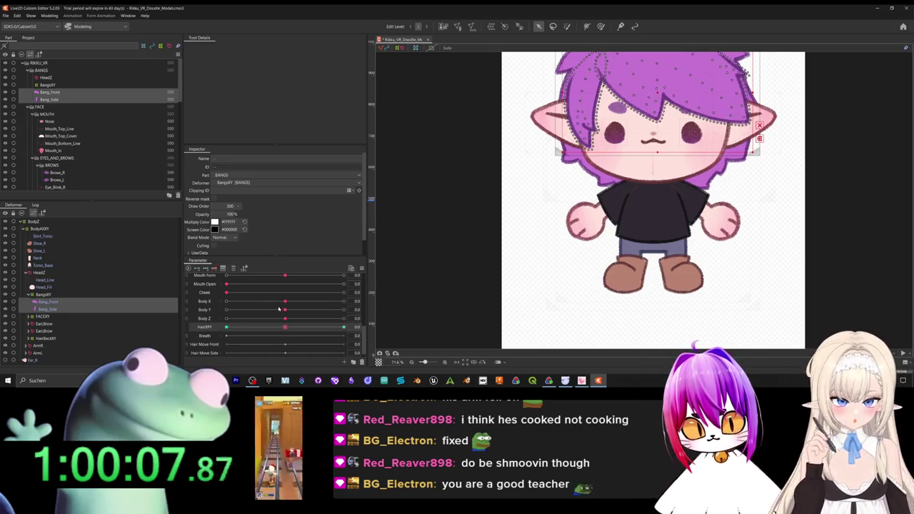
# With Bang_Front and Bang_Side selected, set HairXPY to -1 and pick the weight brush.
pyautogui.scroll(3, 516, 200)
pyautogui.scroll(-3, 516, 199)
pyautogui.scroll(1, 478, 251)
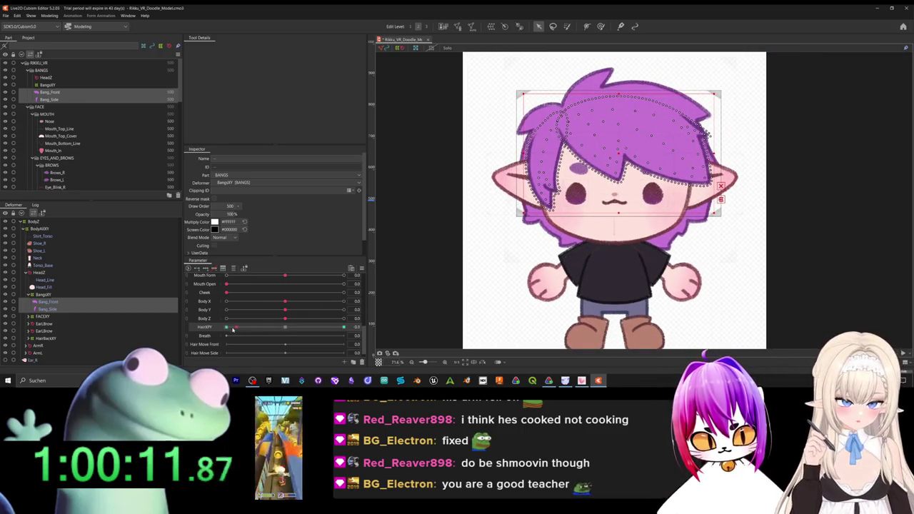
pyautogui.moveTo(237, 330); pyautogui.dragTo(226, 327)
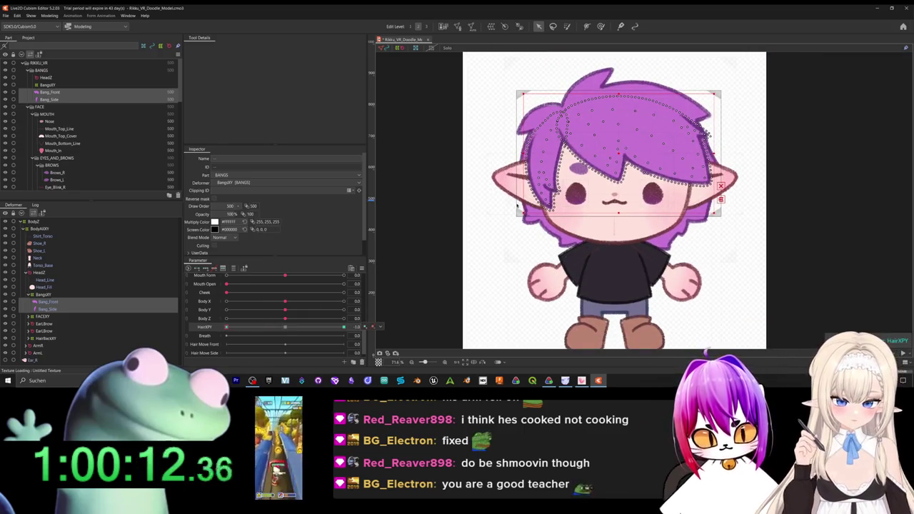
pyautogui.click(600, 27)
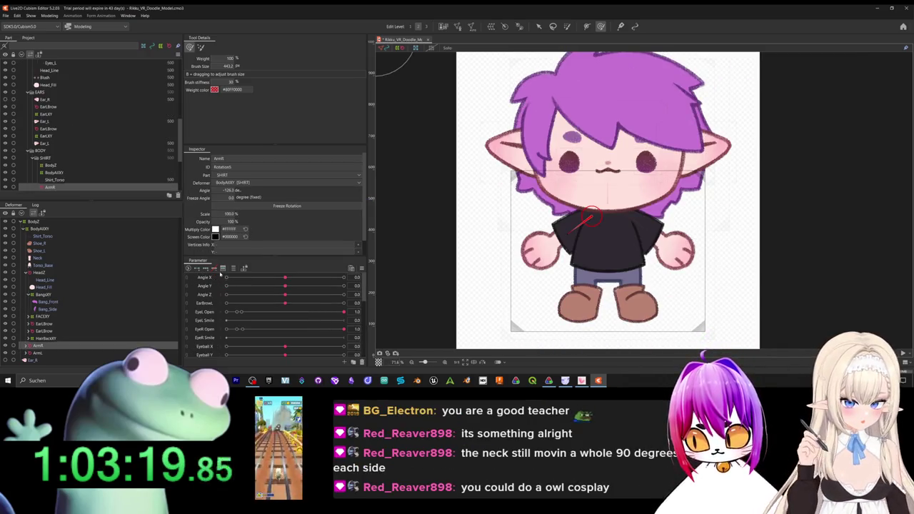
pyautogui.click(49, 15)
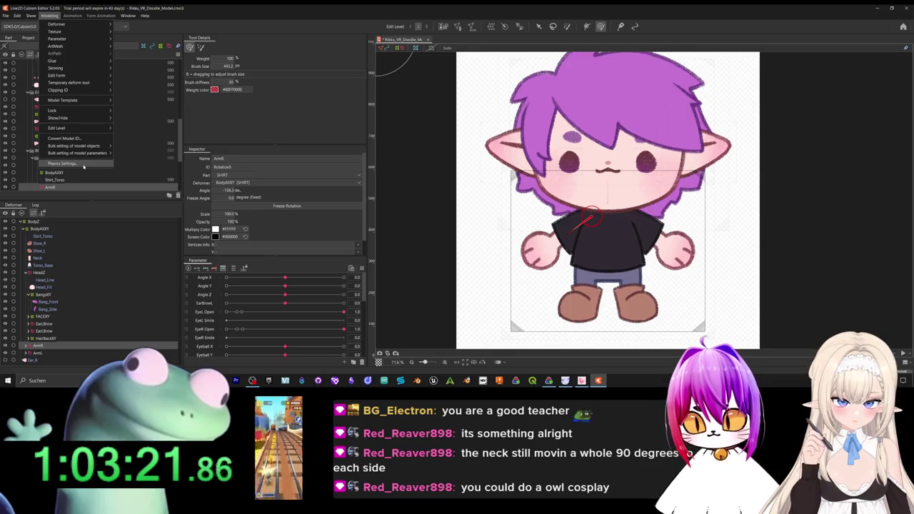
pyautogui.click(63, 163)
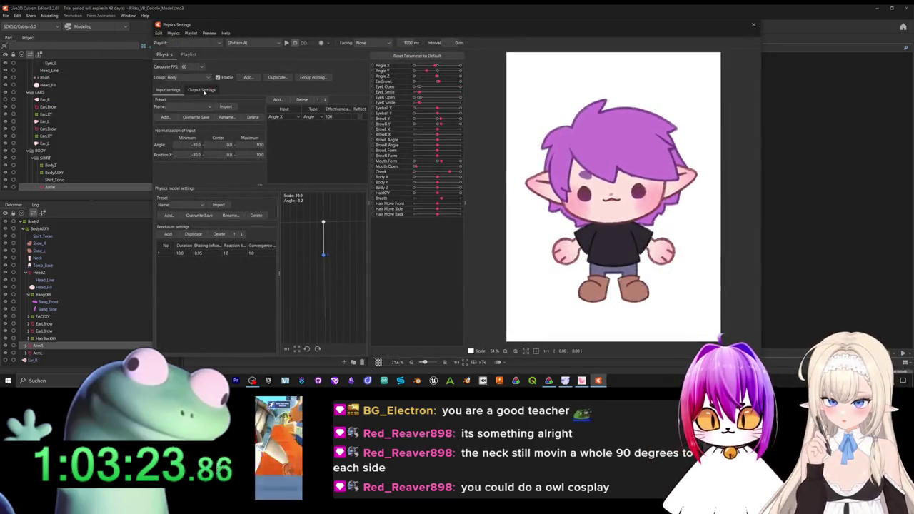
pyautogui.click(202, 90)
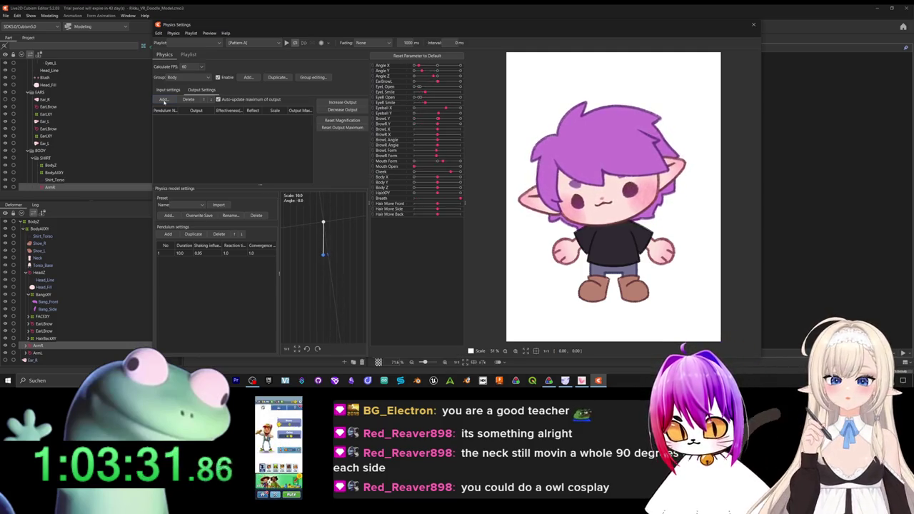
pyautogui.click(163, 102)
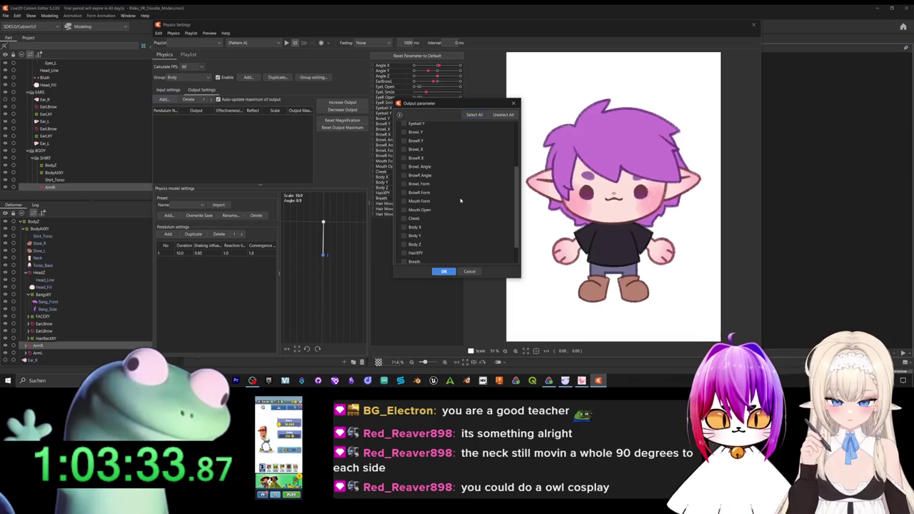
pyautogui.scroll(-1, 460, 201)
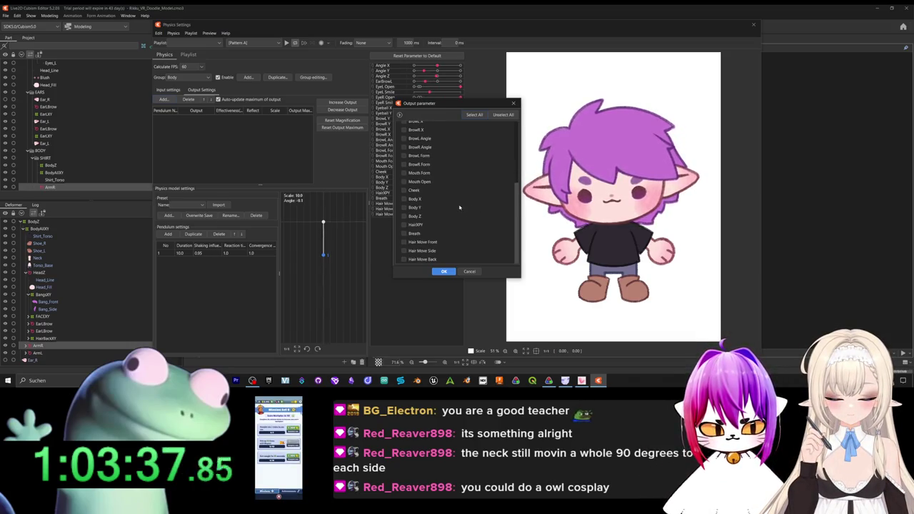
pyautogui.scroll(1, 471, 210)
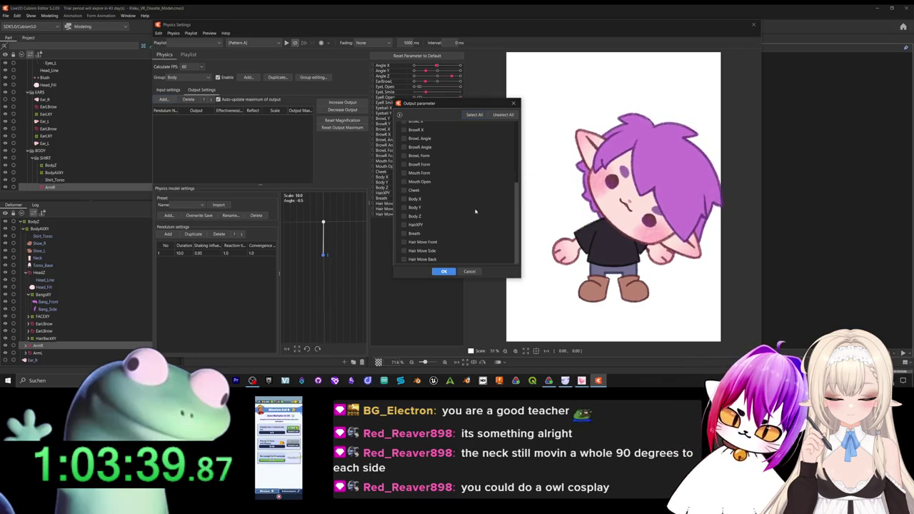
pyautogui.scroll(3, 475, 211)
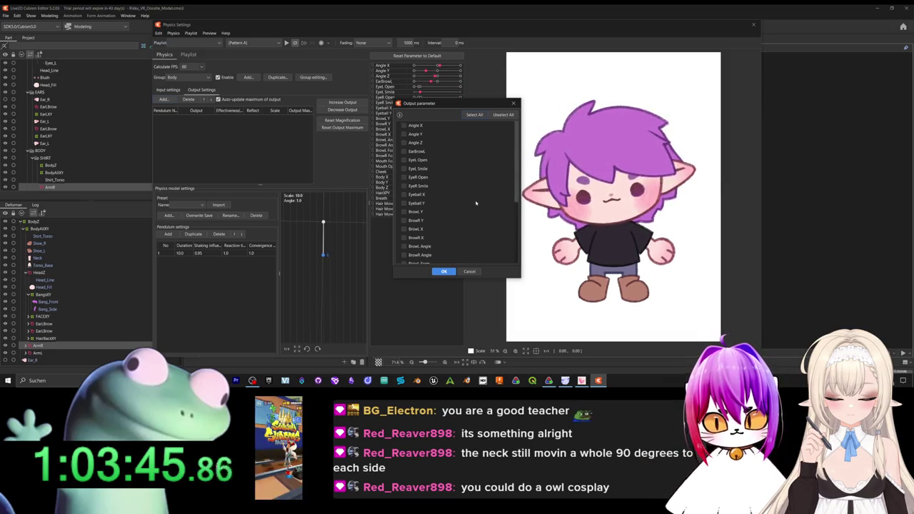
pyautogui.scroll(-5, 475, 203)
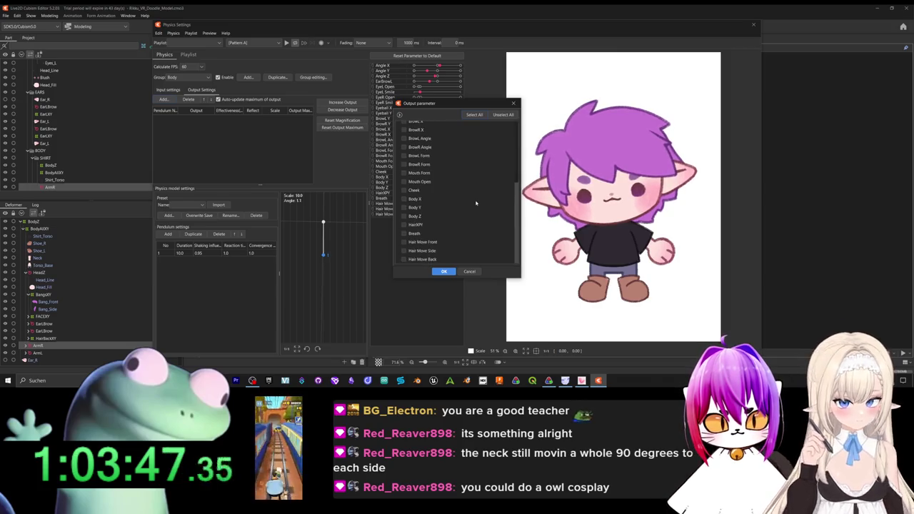
pyautogui.click(469, 271)
pyautogui.click(750, 27)
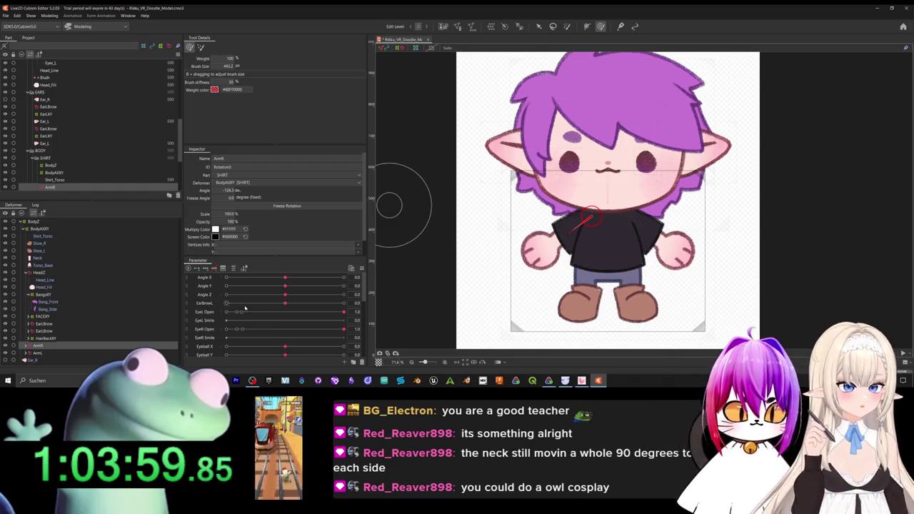
# Preview the bangs at HairXPY 1, then select the Hair_Back mesh.
pyautogui.moveTo(543, 190); pyautogui.dragTo(523, 232)
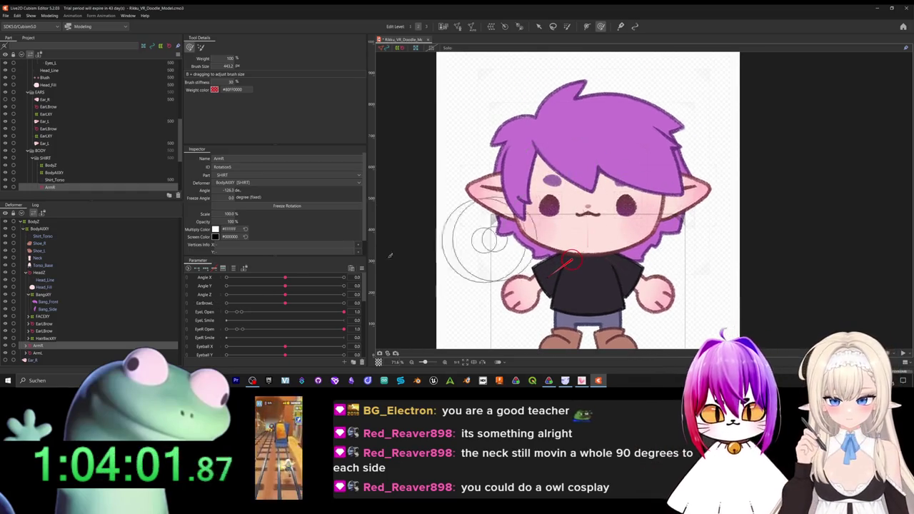
pyautogui.scroll(-5, 225, 318)
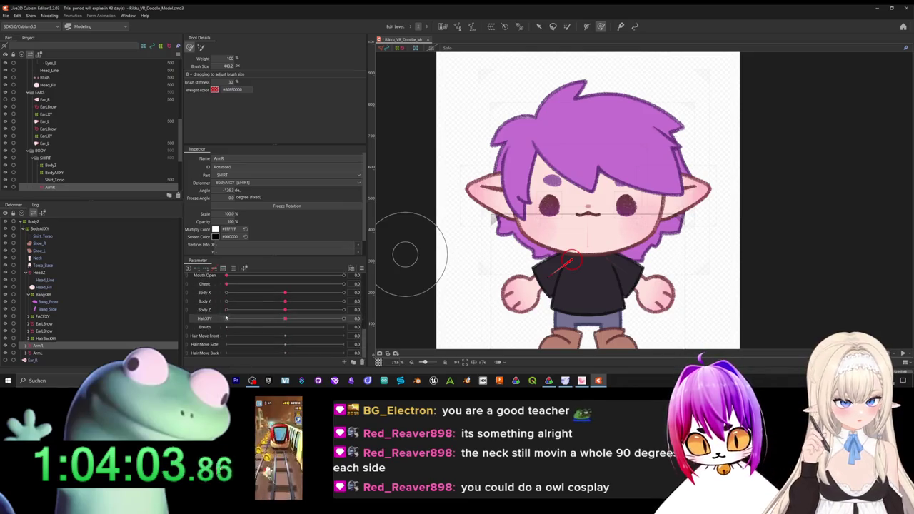
pyautogui.moveTo(285, 318)
pyautogui.mouseDown()
pyautogui.moveTo(344, 319)
pyautogui.moveTo(289, 333)
pyautogui.mouseUp()
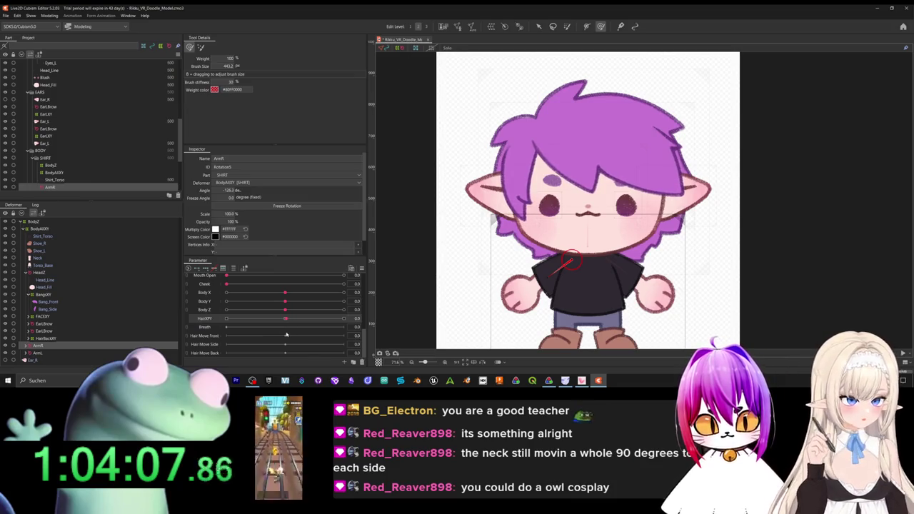
pyautogui.moveTo(286, 321)
pyautogui.mouseDown()
pyautogui.moveTo(344, 318)
pyautogui.moveTo(286, 328)
pyautogui.mouseUp()
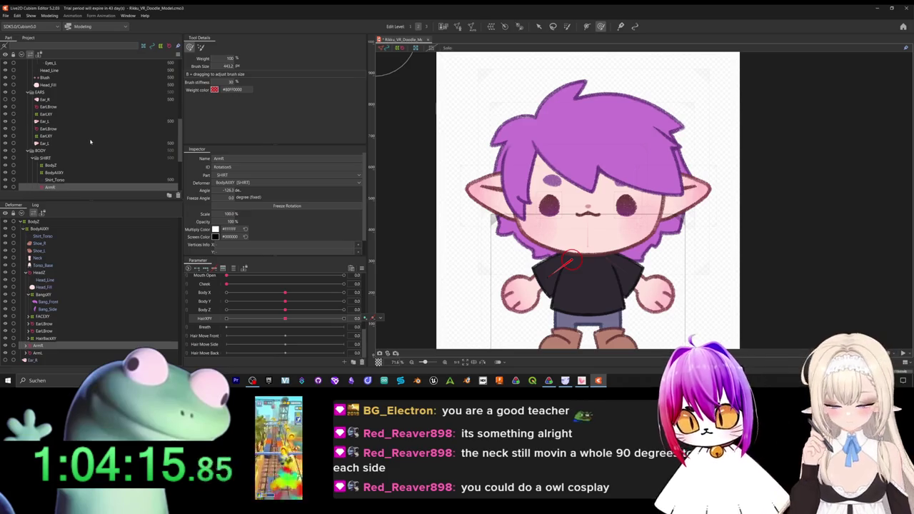
pyautogui.scroll(-3, 89, 142)
pyautogui.scroll(-3, 90, 142)
pyautogui.click(49, 187)
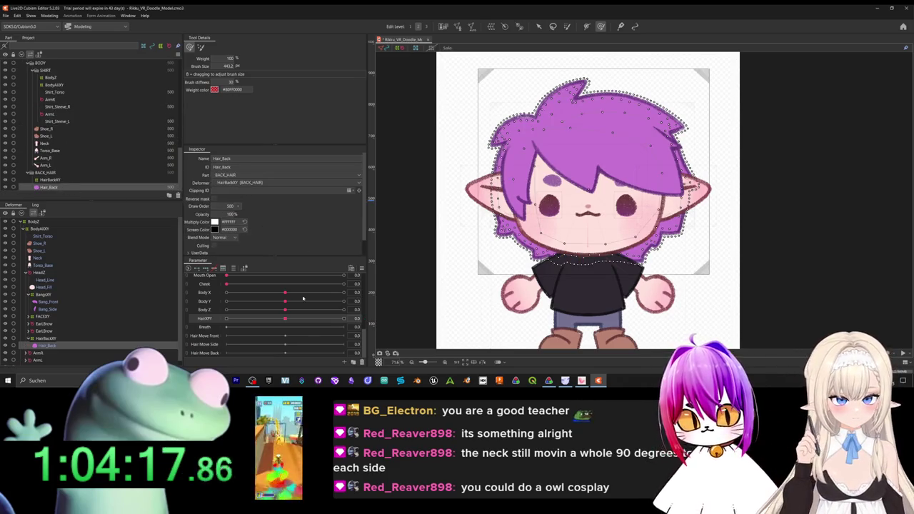
# At HairXPY -1, reshape the top and left-ear area of the back hair.
pyautogui.moveTo(285, 319); pyautogui.dragTo(202, 312)
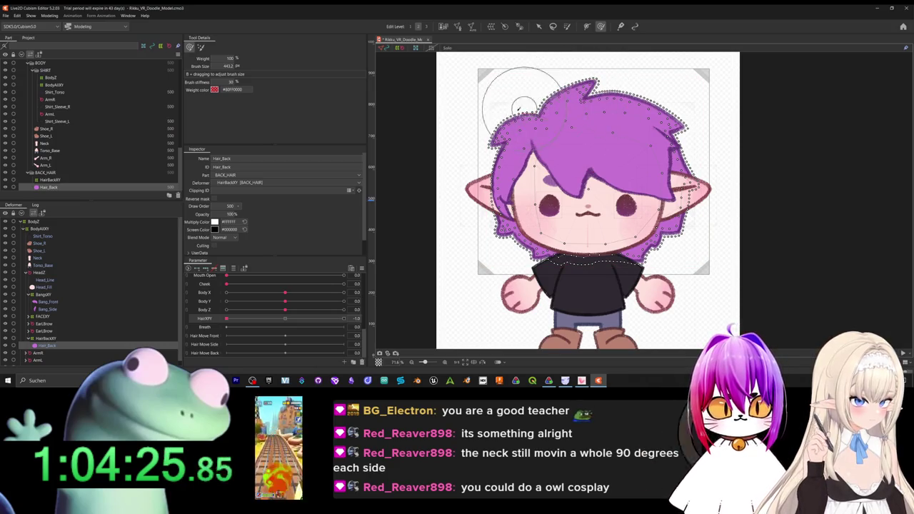
pyautogui.moveTo(652, 115); pyautogui.dragTo(671, 140)
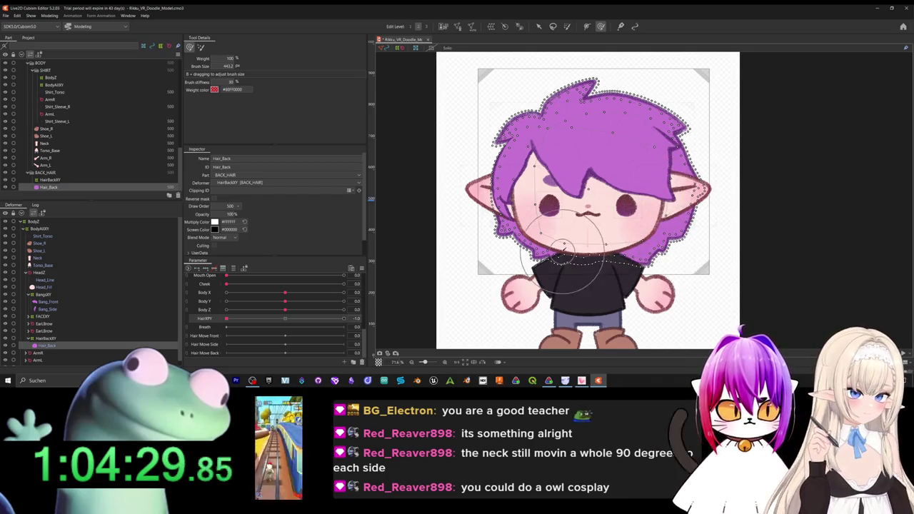
pyautogui.moveTo(509, 245); pyautogui.dragTo(526, 214)
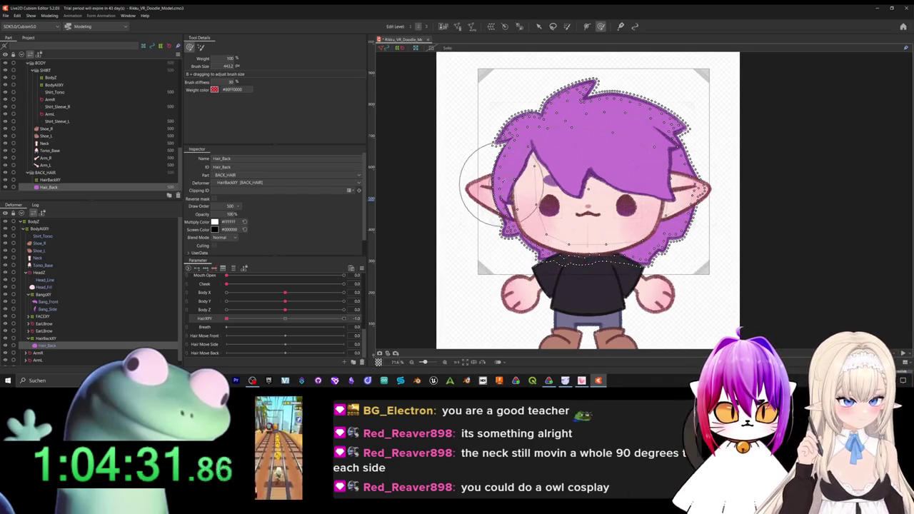
pyautogui.moveTo(220, 319); pyautogui.dragTo(234, 319)
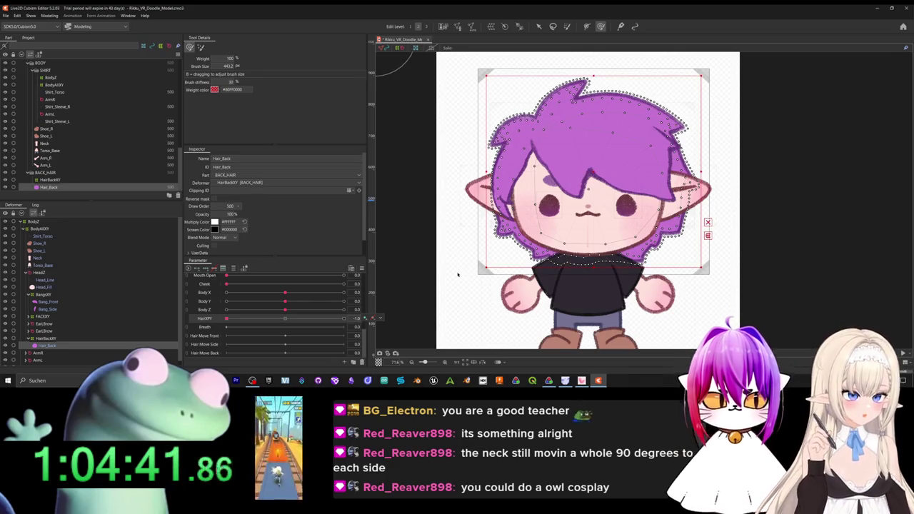
# Reselect Hair_Back at neutral HairXPY and paint blend weight on its top and lower-left edges.
pyautogui.click(431, 268)
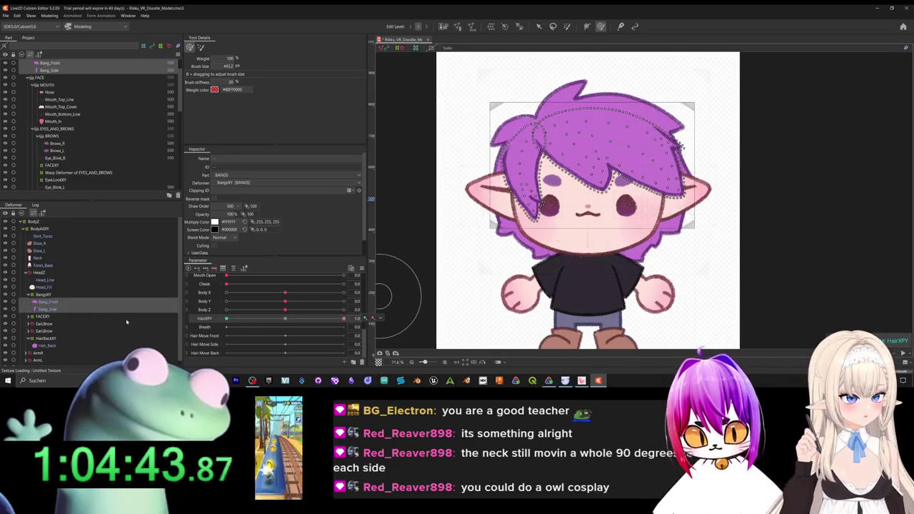
pyautogui.scroll(-3, 65, 143)
pyautogui.scroll(-3, 60, 172)
pyautogui.scroll(-2, 59, 187)
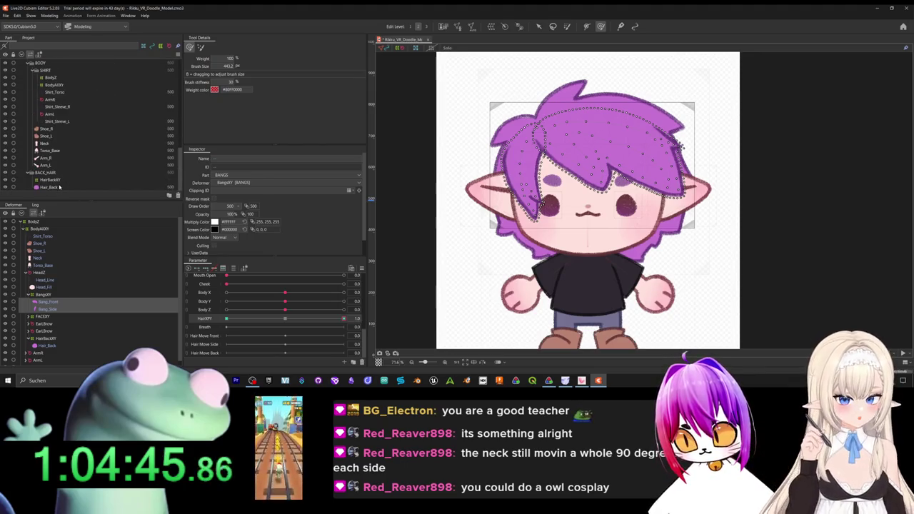
pyautogui.click(59, 187)
pyautogui.moveTo(260, 318); pyautogui.dragTo(286, 320)
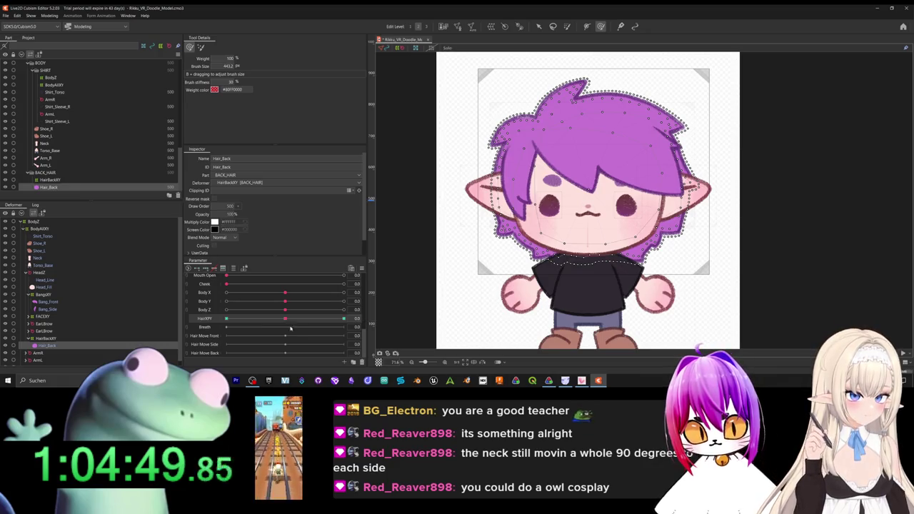
pyautogui.moveTo(560, 96)
pyautogui.mouseDown()
pyautogui.moveTo(571, 92)
pyautogui.moveTo(536, 104)
pyautogui.mouseUp()
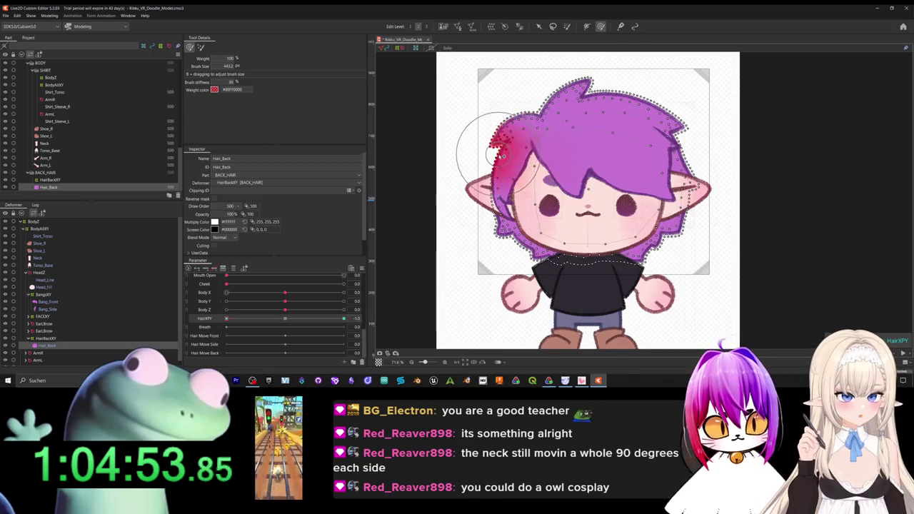
pyautogui.moveTo(496, 151); pyautogui.dragTo(500, 182)
pyautogui.moveTo(520, 235); pyautogui.dragTo(593, 250)
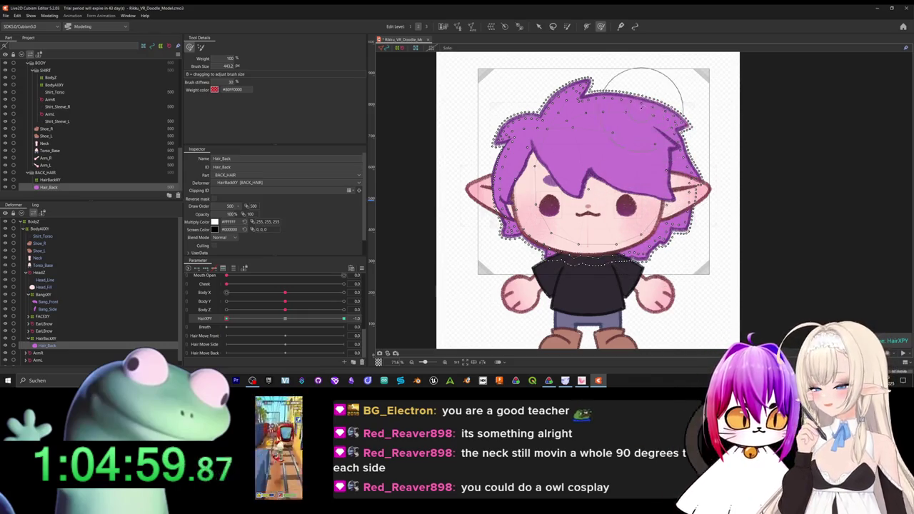
pyautogui.moveTo(643, 100); pyautogui.dragTo(592, 110)
# At HairXPY maximum, paint blend weight on the lower-left and upper-right hair, then recentre HairXPY.
pyautogui.moveTo(240, 319); pyautogui.dragTo(344, 319)
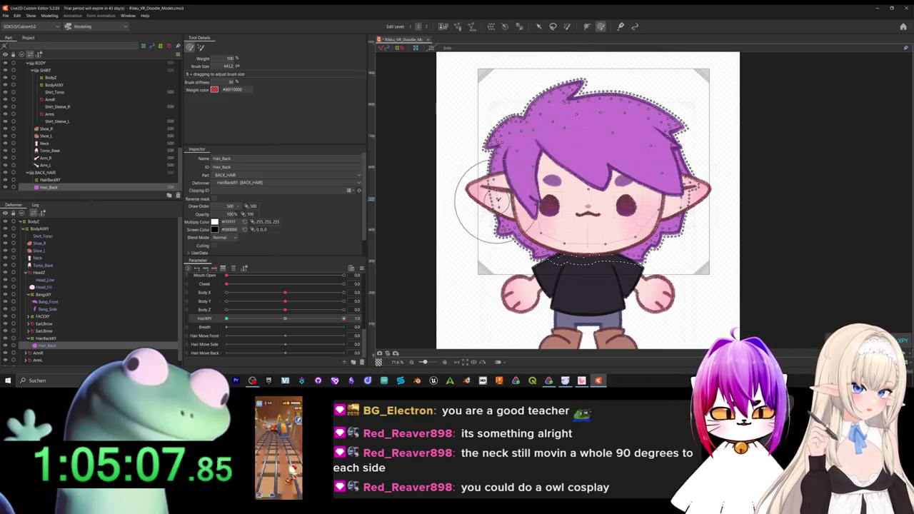
pyautogui.moveTo(479, 218); pyautogui.dragTo(526, 241)
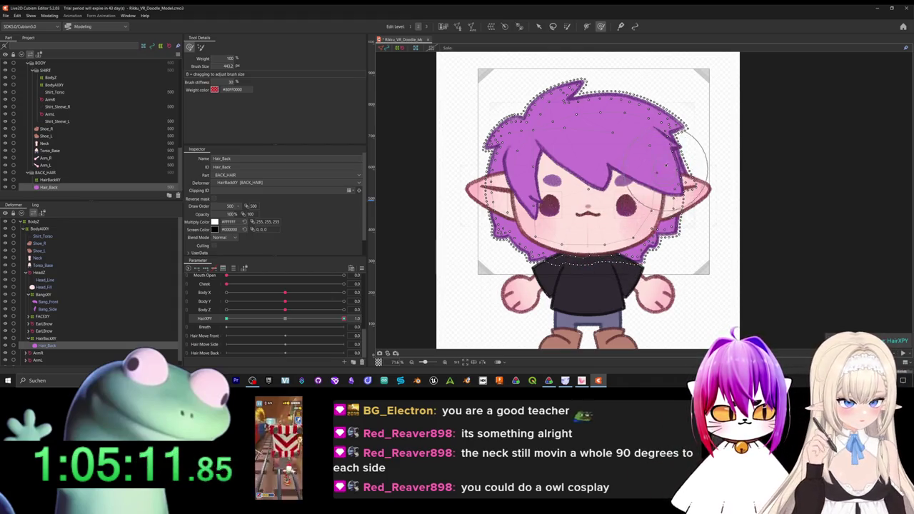
pyautogui.moveTo(650, 114); pyautogui.dragTo(671, 139)
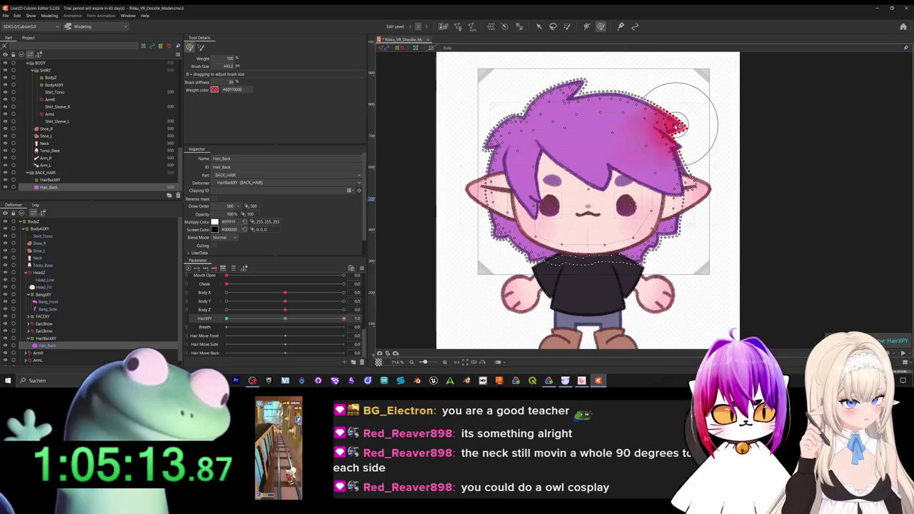
pyautogui.moveTo(343, 318); pyautogui.dragTo(286, 318)
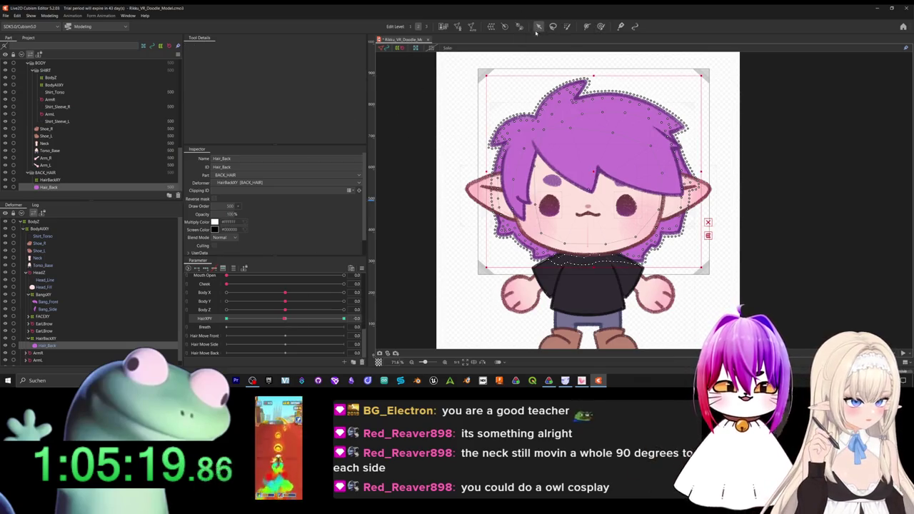
pyautogui.press('v')
pyautogui.click(50, 15)
# Create a Hair physics group with Angle X as its input.
pyautogui.click(62, 163)
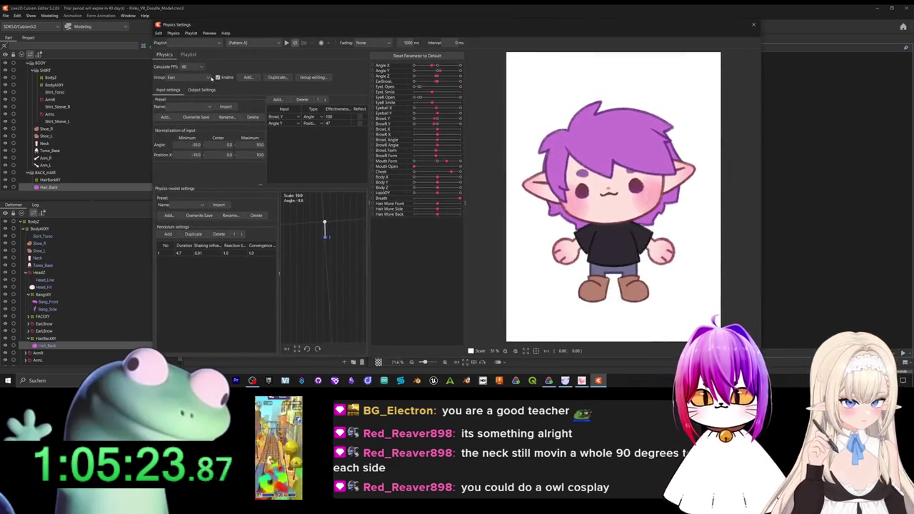
pyautogui.click(248, 78)
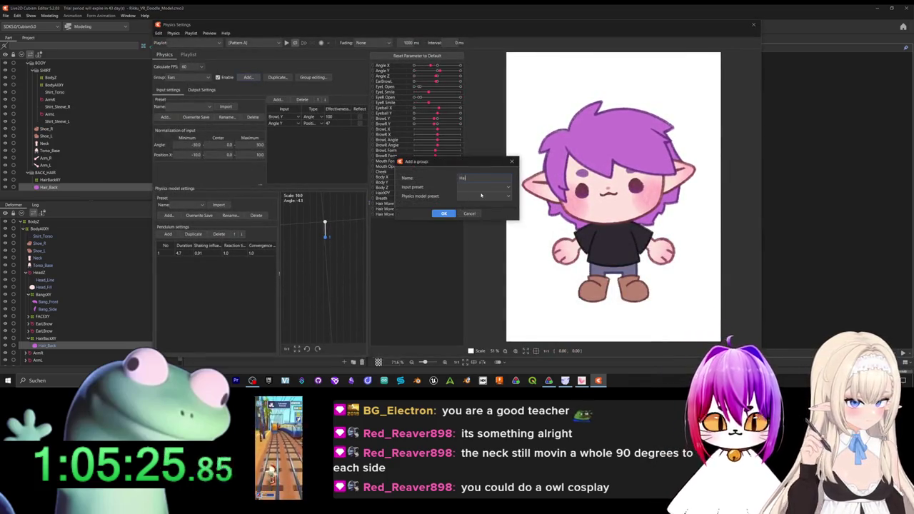
pyautogui.click(443, 213)
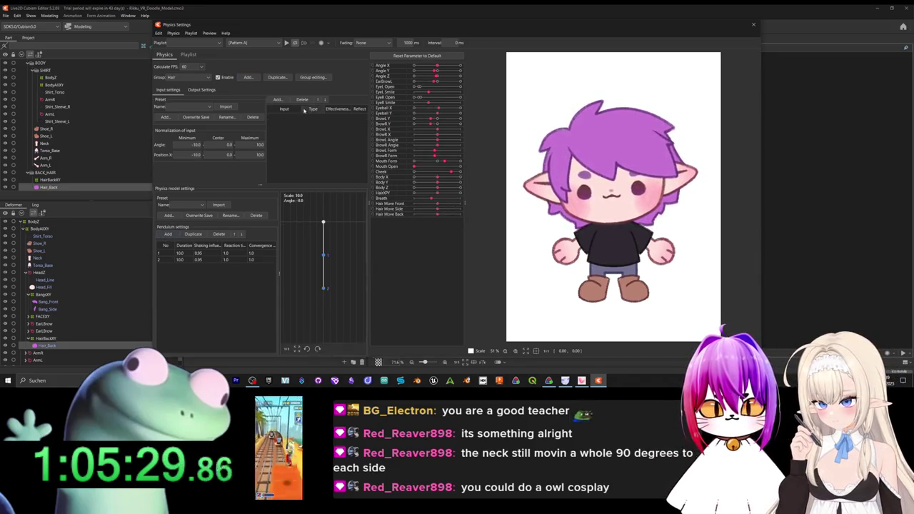
pyautogui.click(277, 99)
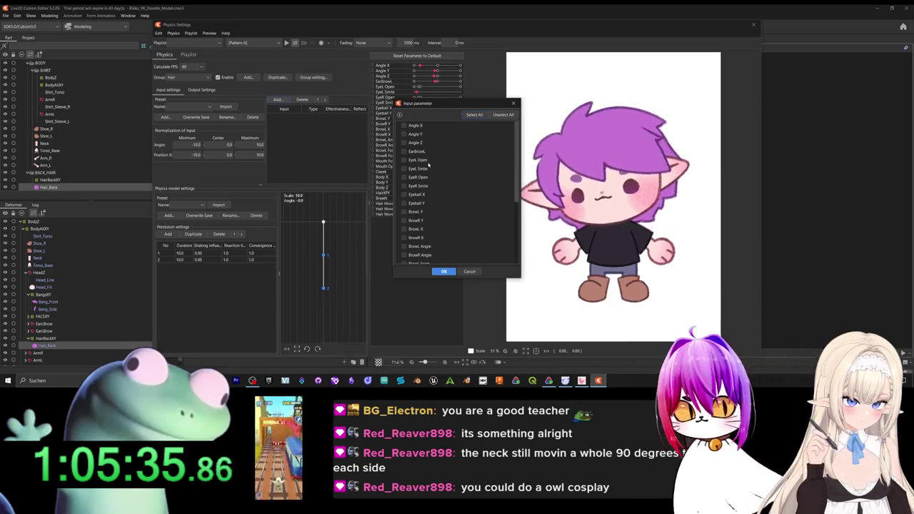
pyautogui.click(404, 125)
pyautogui.click(443, 271)
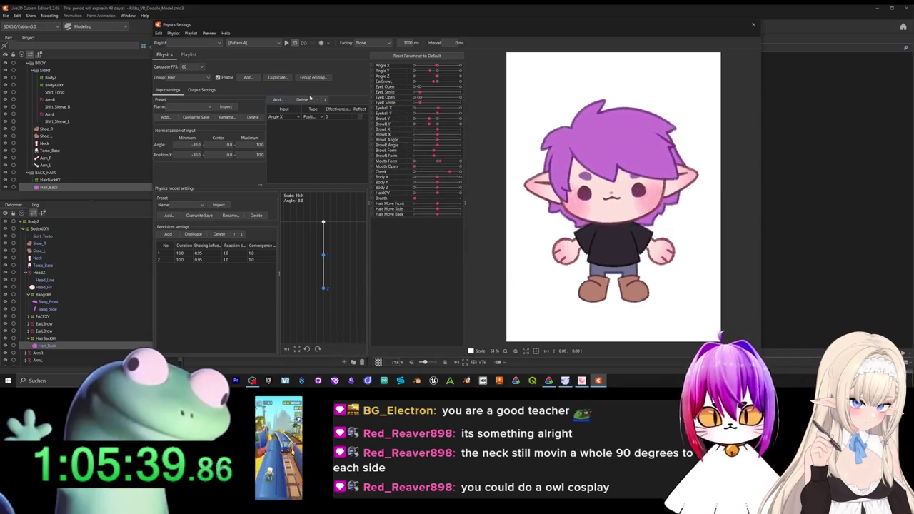
# Set HairXPY as the Hair group's output and close Physics Settings.
pyautogui.click(200, 91)
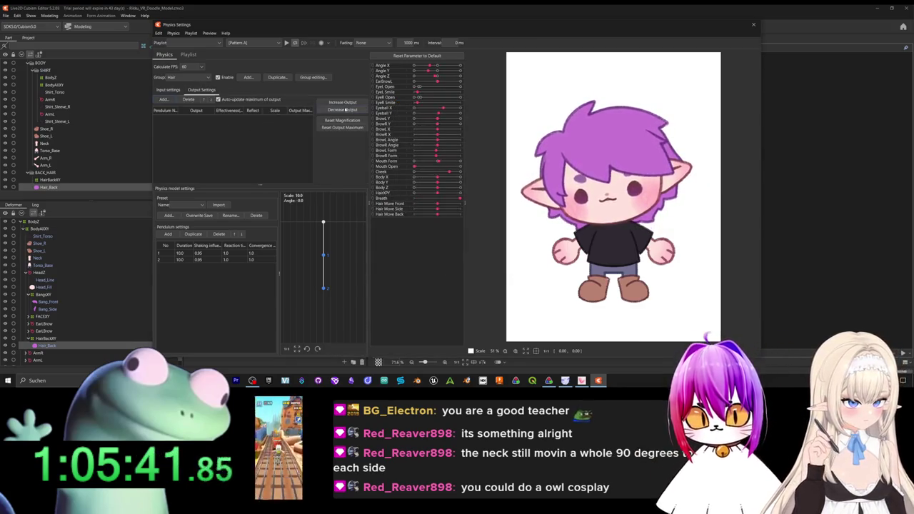
pyautogui.click(163, 99)
pyautogui.scroll(-5, 469, 198)
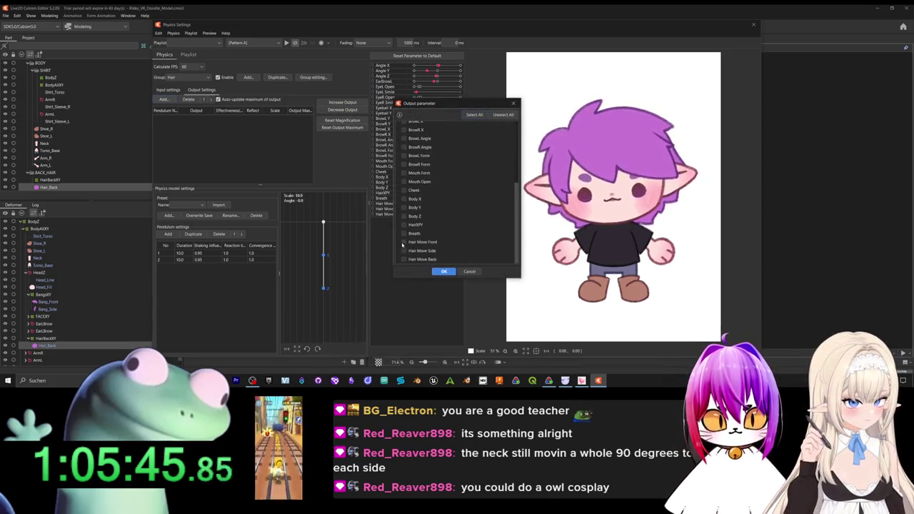
pyautogui.scroll(2, 404, 252)
pyautogui.scroll(3, 405, 245)
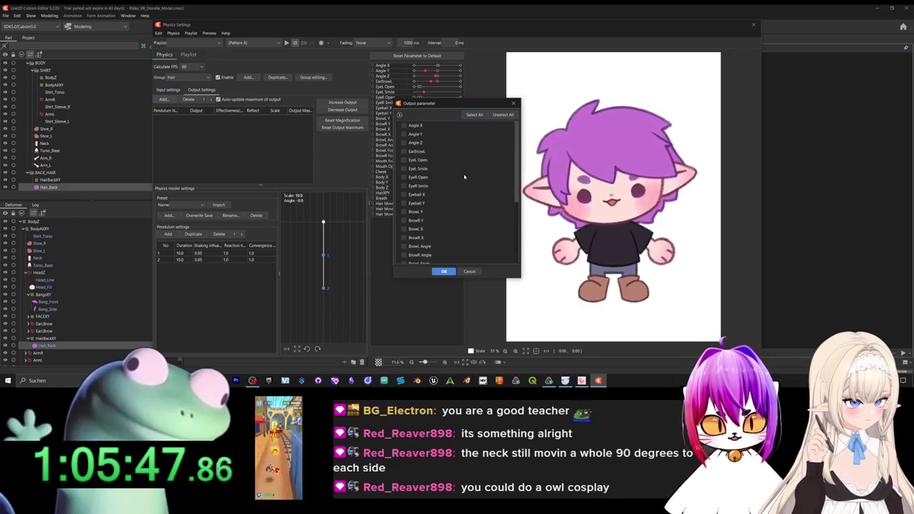
pyautogui.scroll(-3, 469, 187)
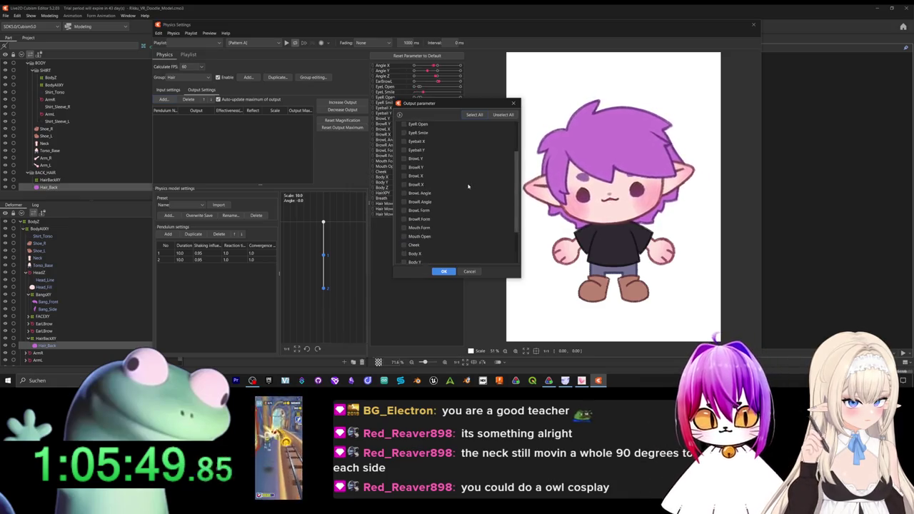
pyautogui.scroll(-2, 471, 190)
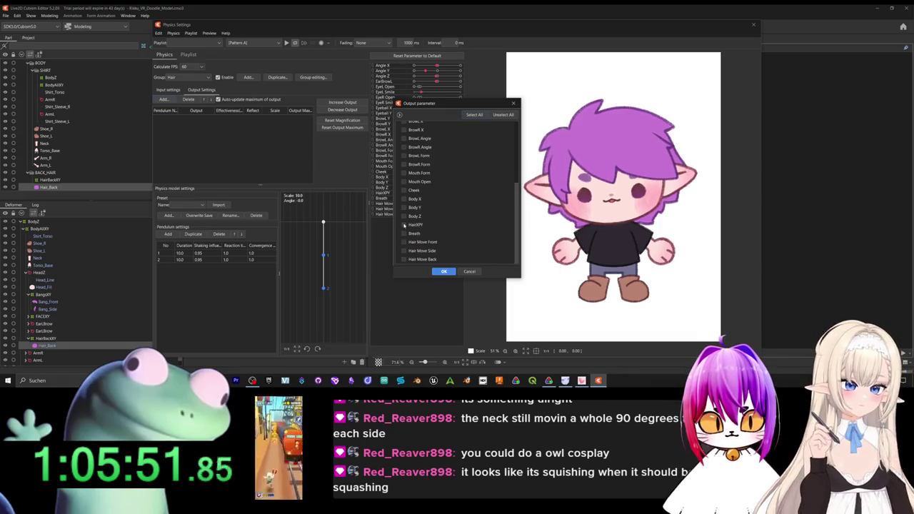
pyautogui.click(443, 271)
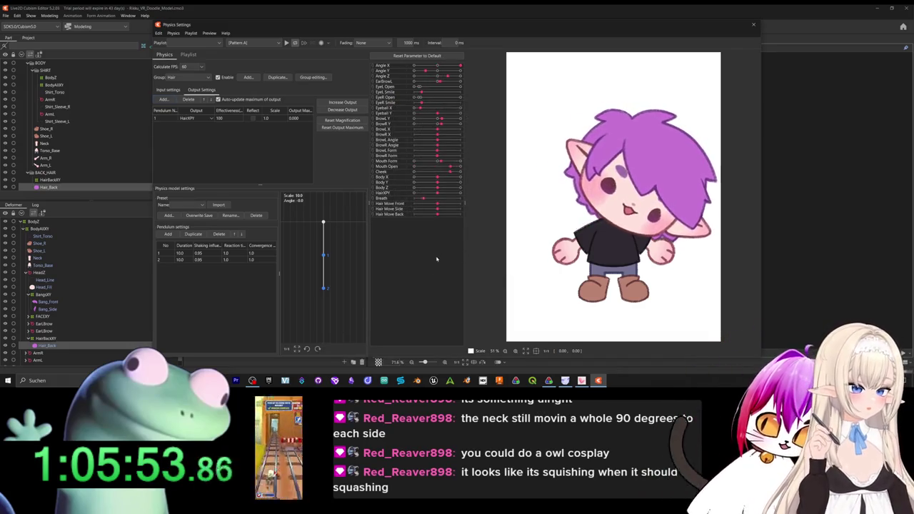
pyautogui.click(167, 89)
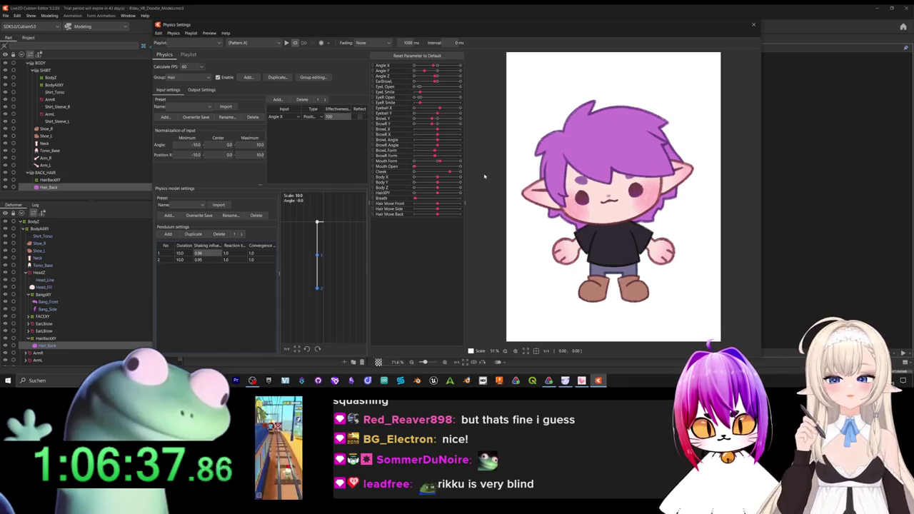
pyautogui.press('Escape')
# Replicate HairXPY and rename the copy HairYPY with ID ParamHairYPY.
pyautogui.rightClick(207, 320)
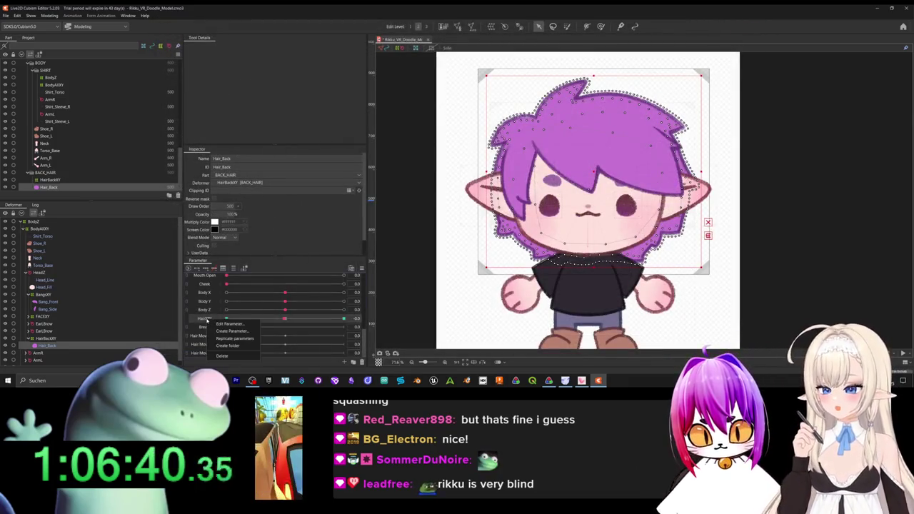
pyautogui.click(248, 339)
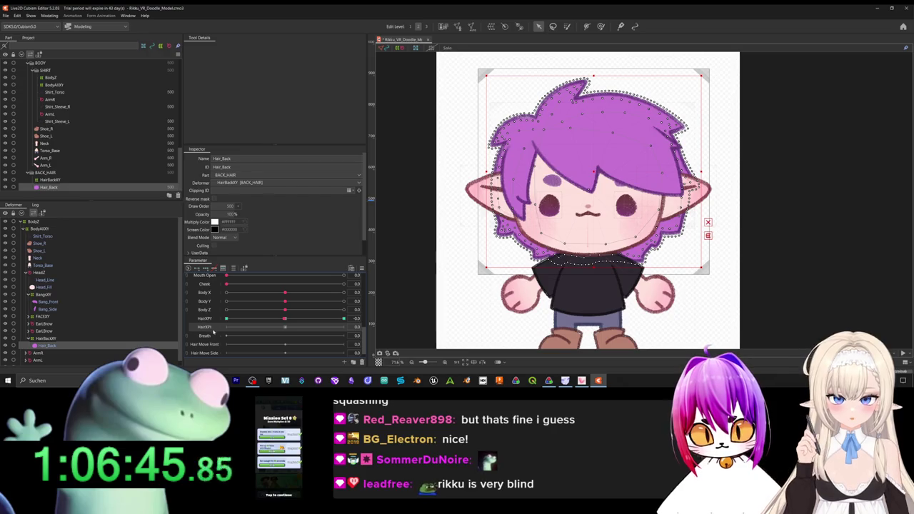
pyautogui.rightClick(214, 328)
pyautogui.click(237, 332)
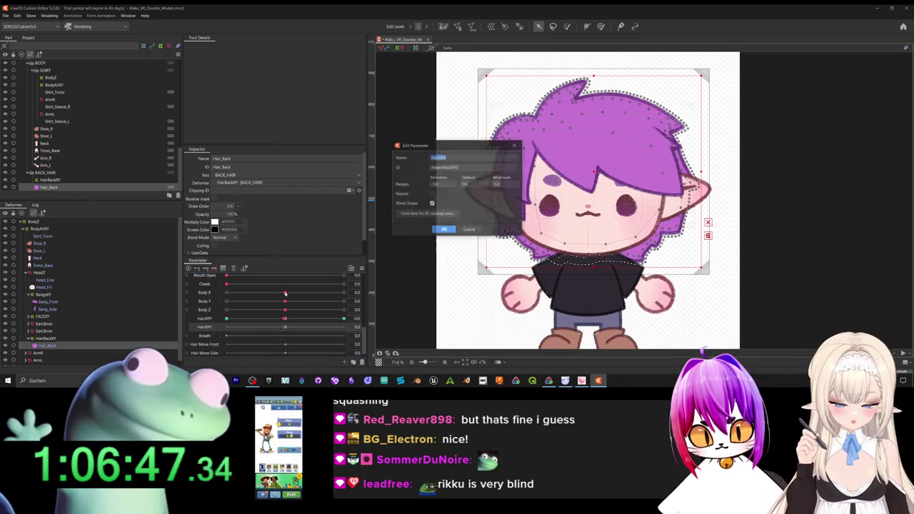
pyautogui.click(484, 165)
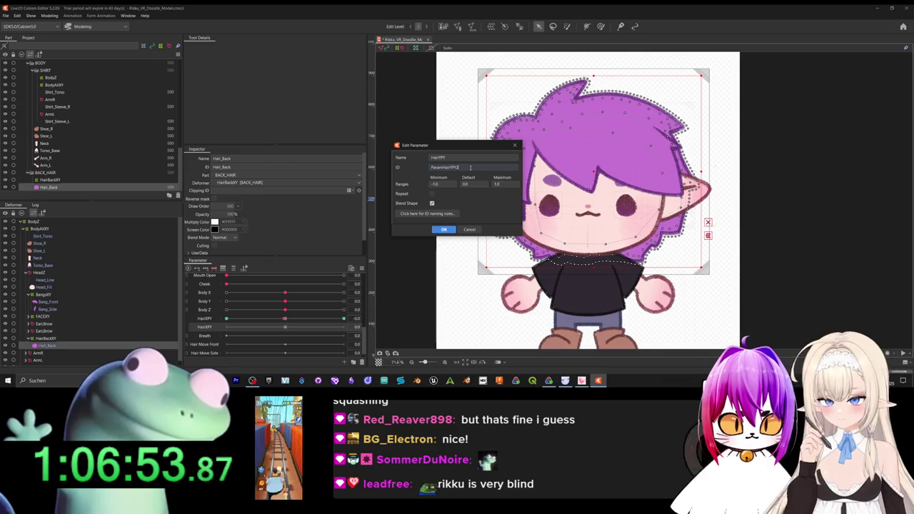
pyautogui.press('BackSpace')
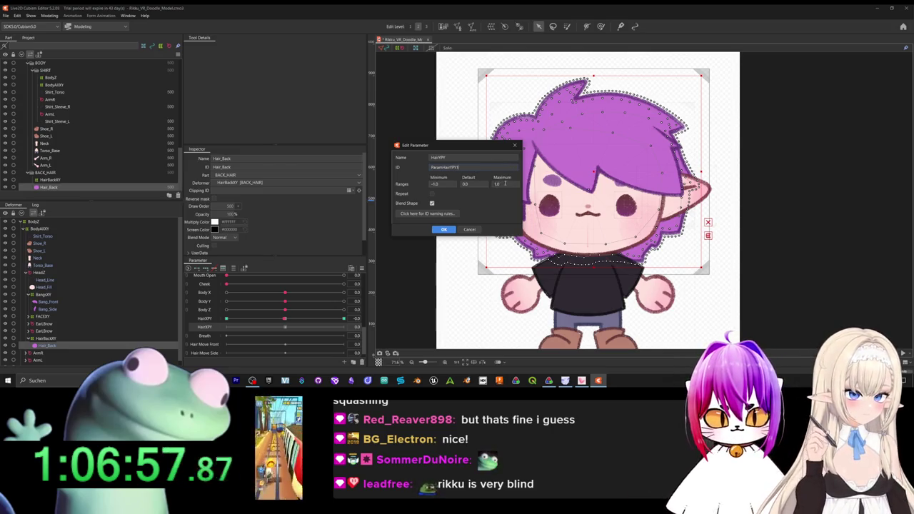
pyautogui.click(444, 229)
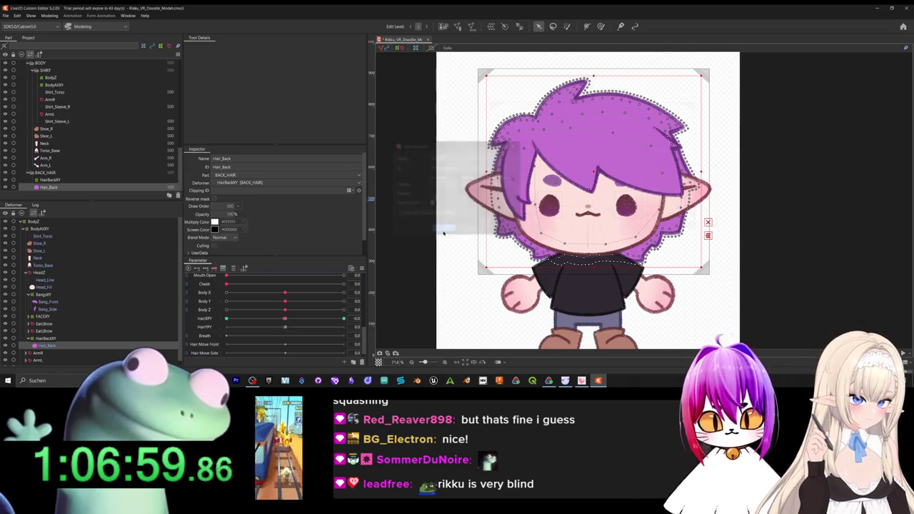
pyautogui.click(209, 328)
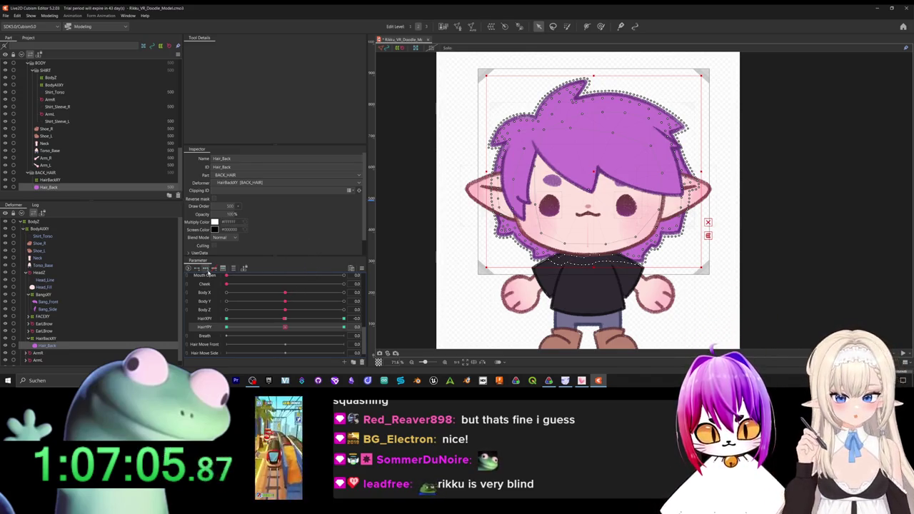
# Check HairXPY at maximum, then paint blend weight on the upper-left back hair at HairYPY 1.
pyautogui.moveTo(284, 319); pyautogui.dragTo(315, 323)
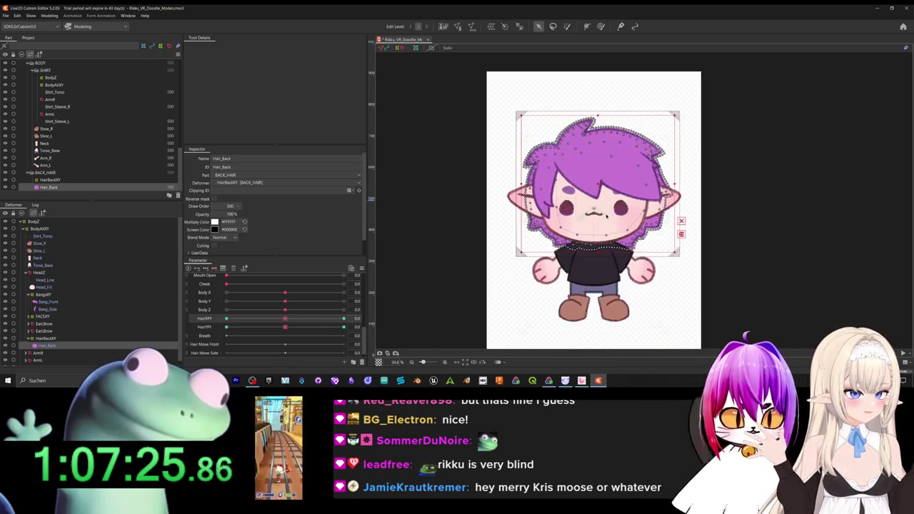
pyautogui.moveTo(604, 221); pyautogui.dragTo(596, 206)
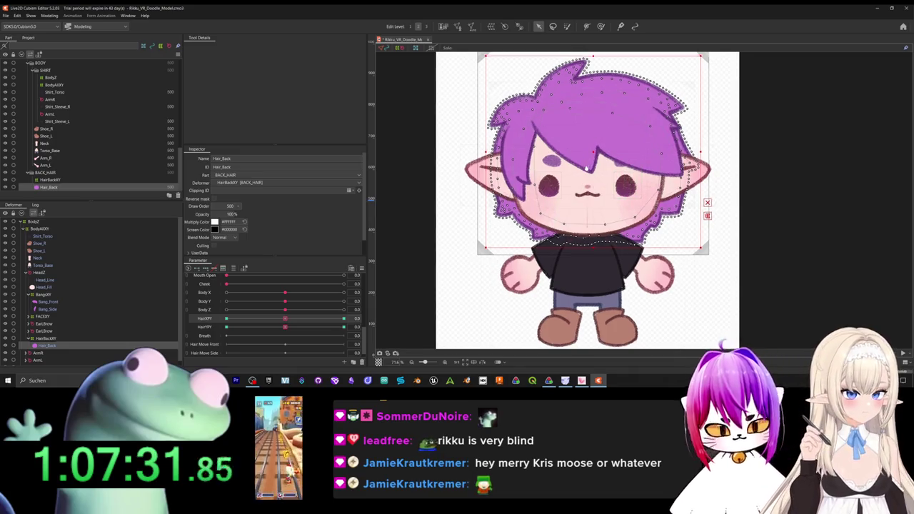
pyautogui.moveTo(599, 158); pyautogui.dragTo(596, 197)
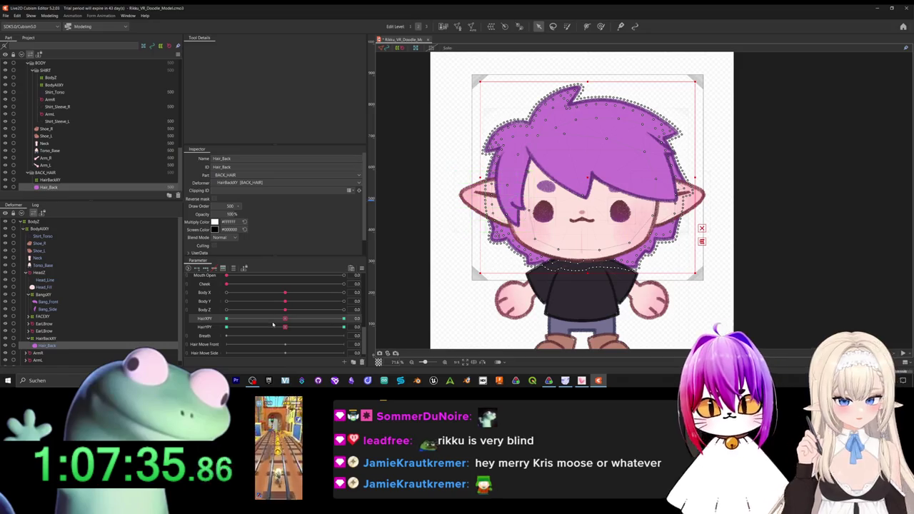
pyautogui.moveTo(284, 329); pyautogui.dragTo(344, 327)
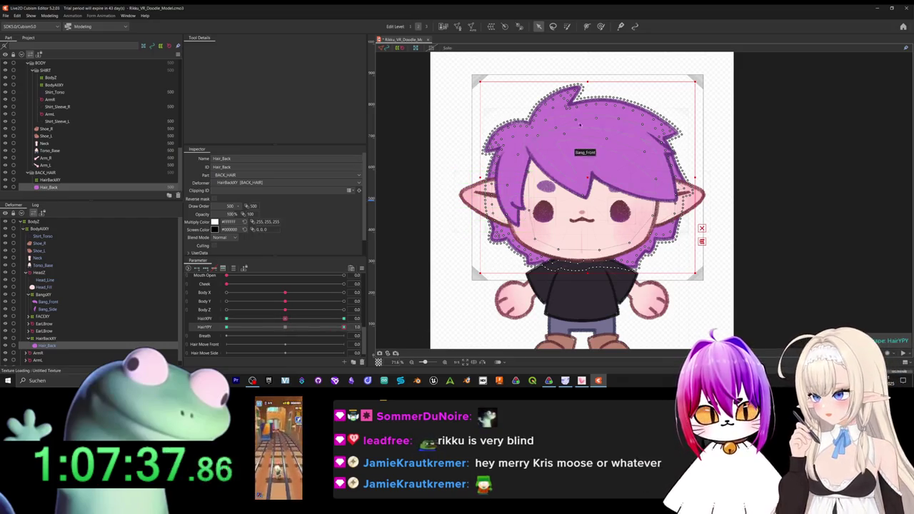
pyautogui.click(600, 27)
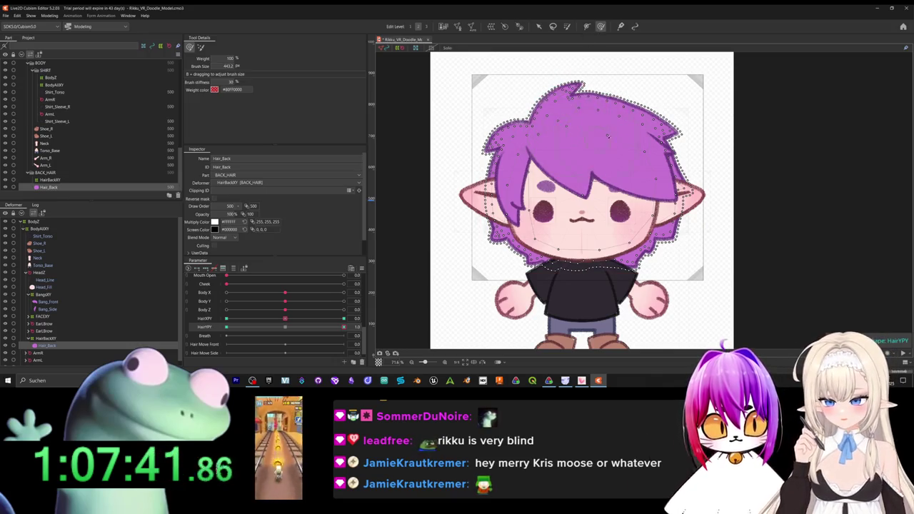
pyautogui.moveTo(502, 133); pyautogui.dragTo(492, 178)
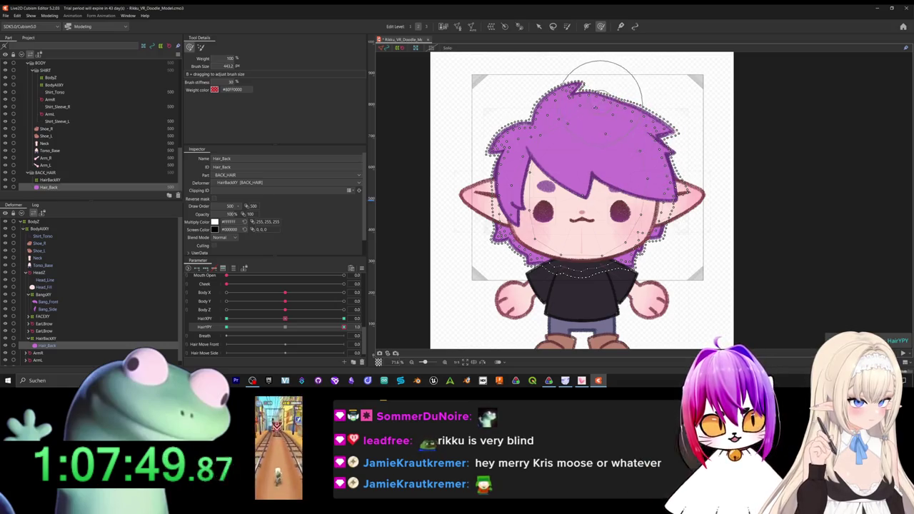
# Paint weights on the top and upper-left back hair, then check HairYPY from -1 to 1.
pyautogui.moveTo(344, 326); pyautogui.dragTo(284, 328)
pyautogui.moveTo(582, 87)
pyautogui.mouseDown()
pyautogui.moveTo(614, 97)
pyautogui.moveTo(660, 147)
pyautogui.mouseUp()
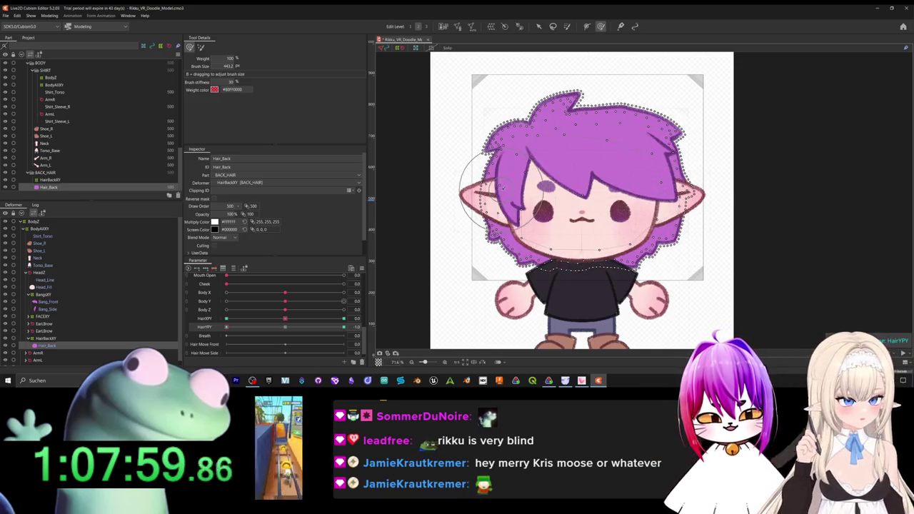
pyautogui.moveTo(508, 135); pyautogui.dragTo(550, 118)
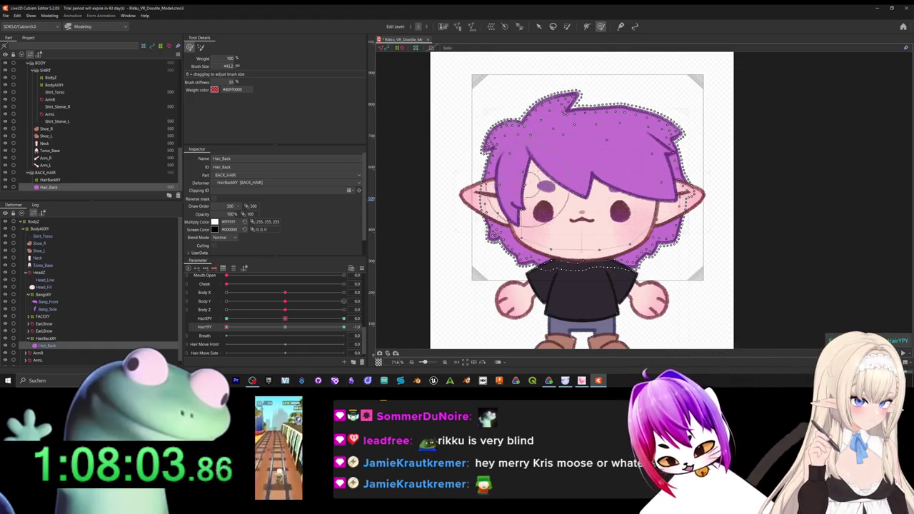
pyautogui.moveTo(227, 327)
pyautogui.mouseDown()
pyautogui.moveTo(273, 326)
pyautogui.moveTo(199, 329)
pyautogui.moveTo(285, 327)
pyautogui.moveTo(295, 344)
pyautogui.moveTo(285, 344)
pyautogui.mouseUp()
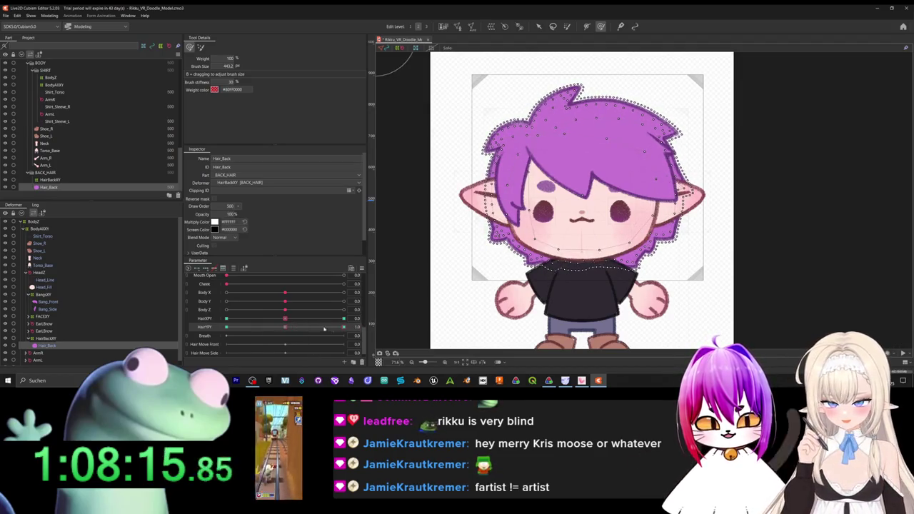
pyautogui.moveTo(316, 328); pyautogui.dragTo(286, 327)
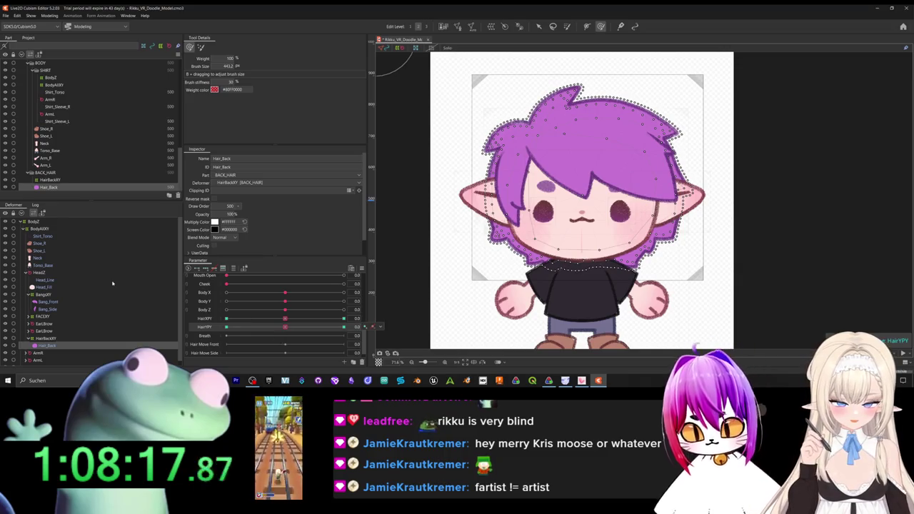
# Select Bang_Front and paint weights on its right side and top centre at HairYPY 1.0.
pyautogui.scroll(3, 92, 146)
pyautogui.scroll(3, 90, 140)
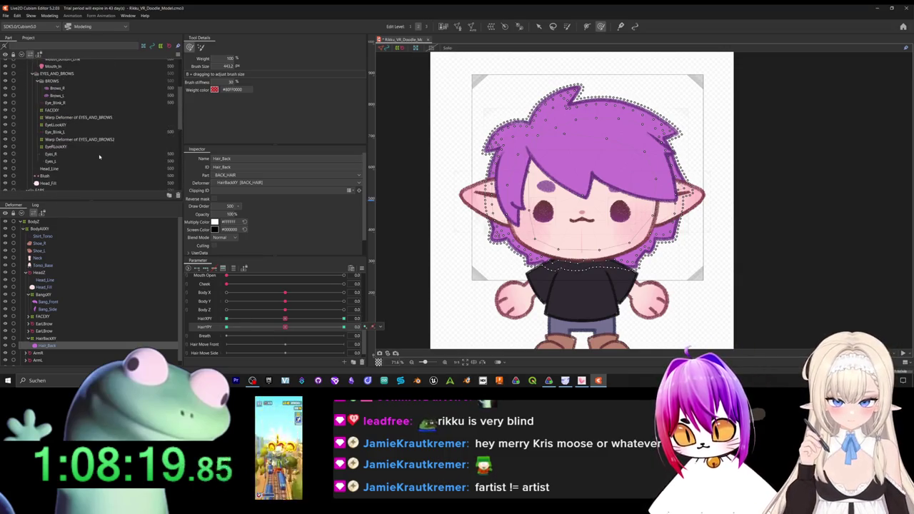
pyautogui.scroll(3, 82, 120)
pyautogui.scroll(3, 80, 115)
pyautogui.click(64, 93)
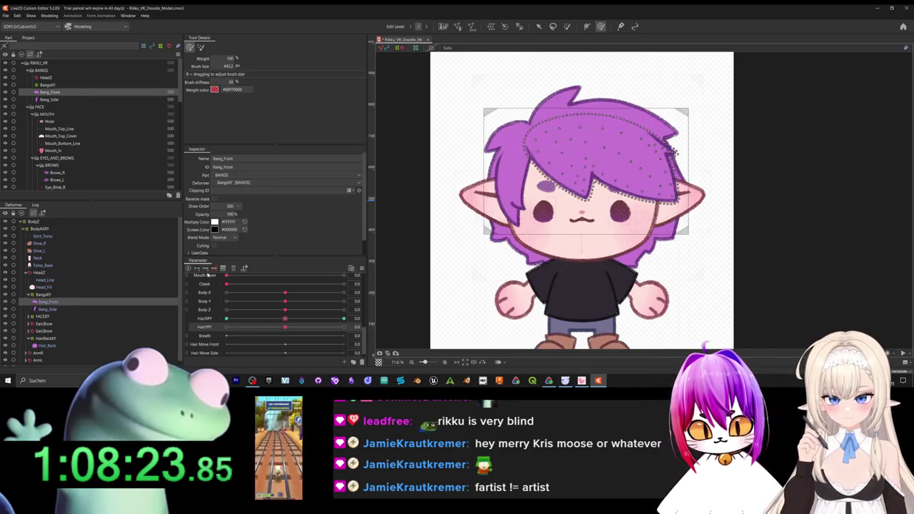
pyautogui.moveTo(284, 326); pyautogui.dragTo(344, 327)
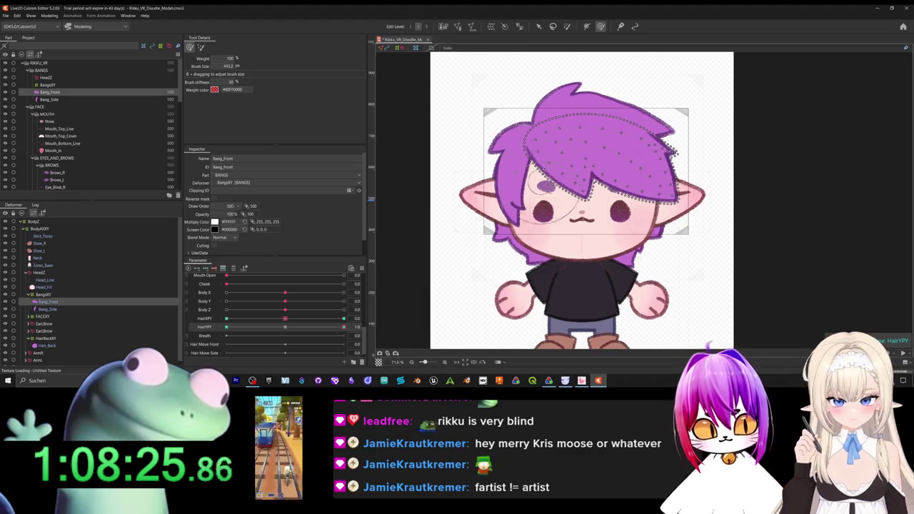
pyautogui.moveTo(674, 154); pyautogui.dragTo(649, 165)
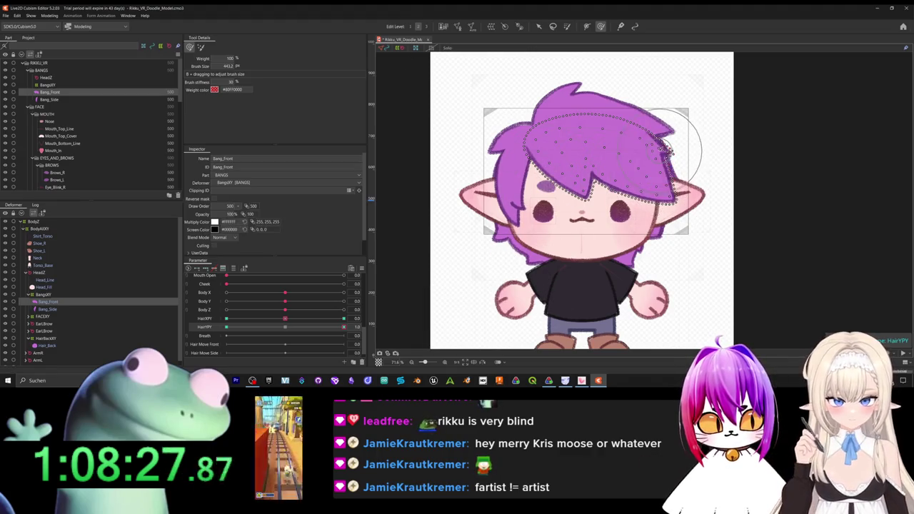
pyautogui.moveTo(621, 128); pyautogui.dragTo(589, 130)
pyautogui.hotkey('ctrl', 'z')
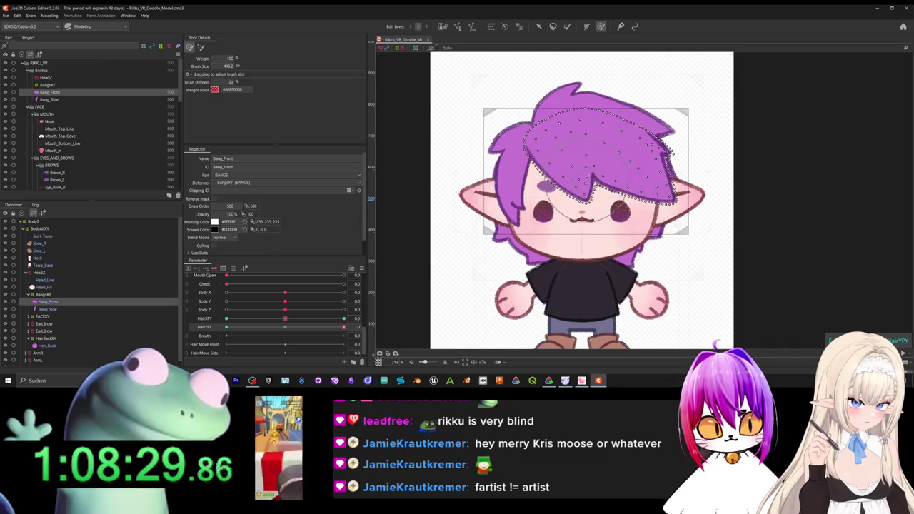
pyautogui.moveTo(666, 178); pyautogui.dragTo(648, 154)
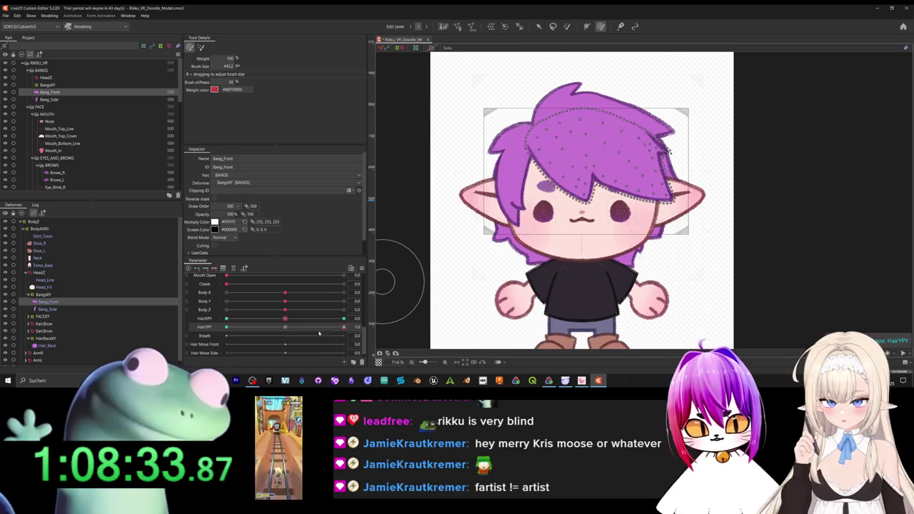
pyautogui.click(284, 327)
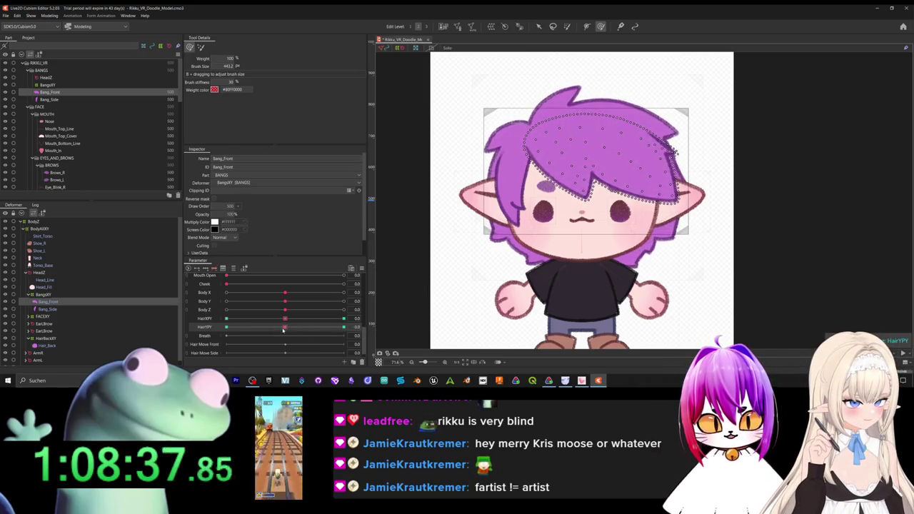
# Paint the bangs' middle and right side at HairYPY -1.0, then test motion back to 0.
pyautogui.moveTo(284, 327); pyautogui.dragTo(225, 327)
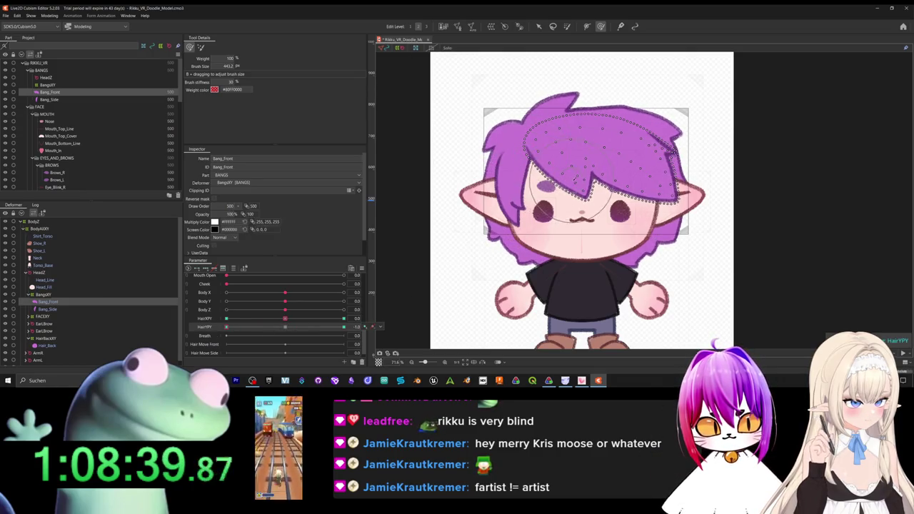
pyautogui.moveTo(577, 187)
pyautogui.mouseDown()
pyautogui.moveTo(564, 164)
pyautogui.moveTo(582, 175)
pyautogui.mouseUp()
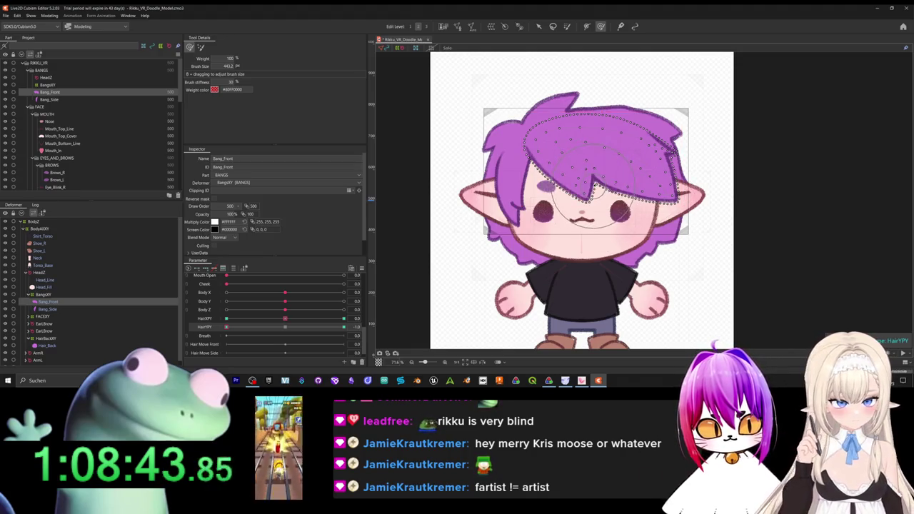
pyautogui.moveTo(671, 153); pyautogui.dragTo(670, 185)
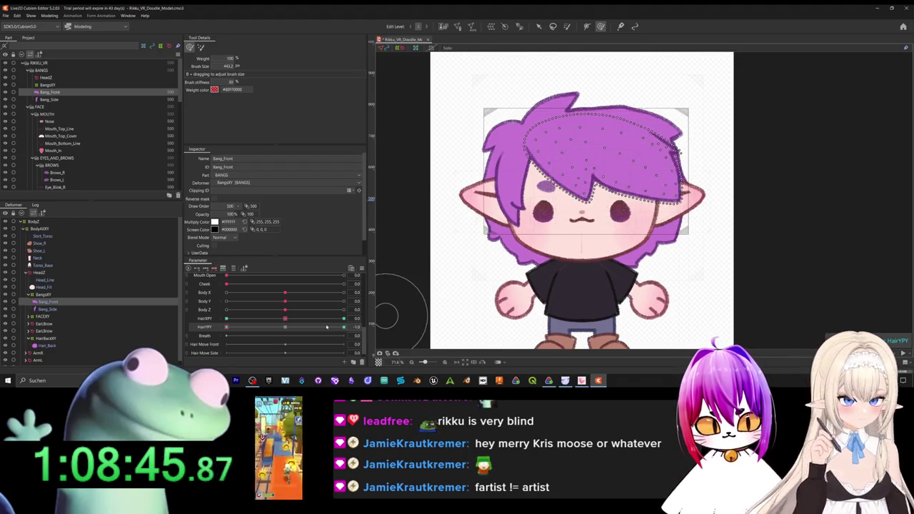
pyautogui.moveTo(267, 329); pyautogui.dragTo(287, 327)
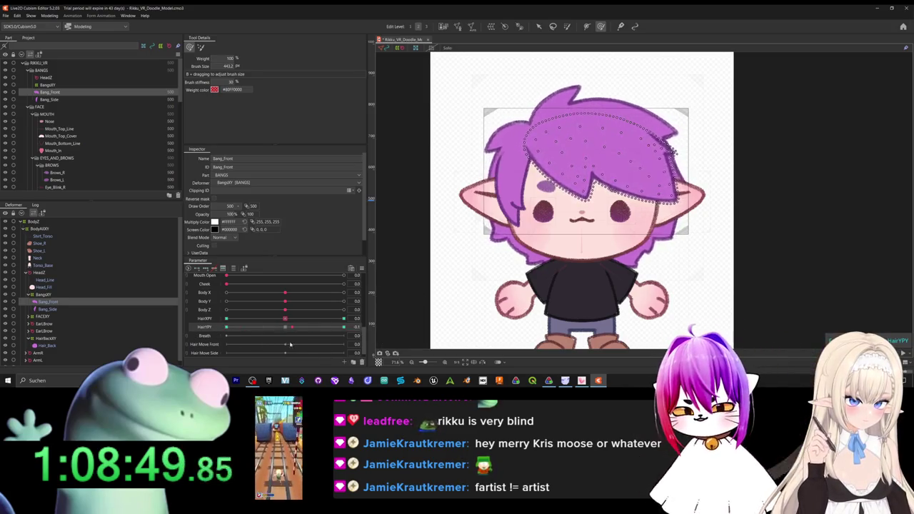
pyautogui.moveTo(316, 352); pyautogui.dragTo(280, 336)
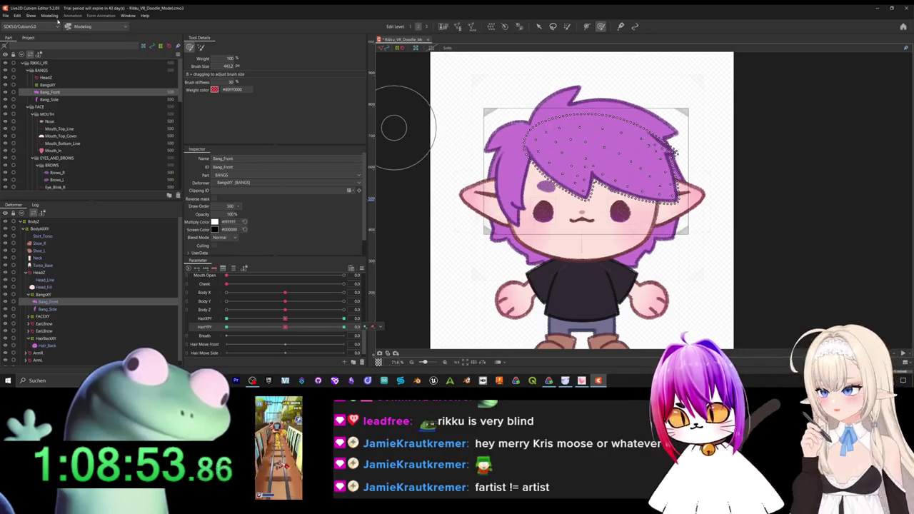
pyautogui.click(49, 15)
# Add Angle Y as a second input to the Hair group, review its output, and close Physics Settings.
pyautogui.click(84, 164)
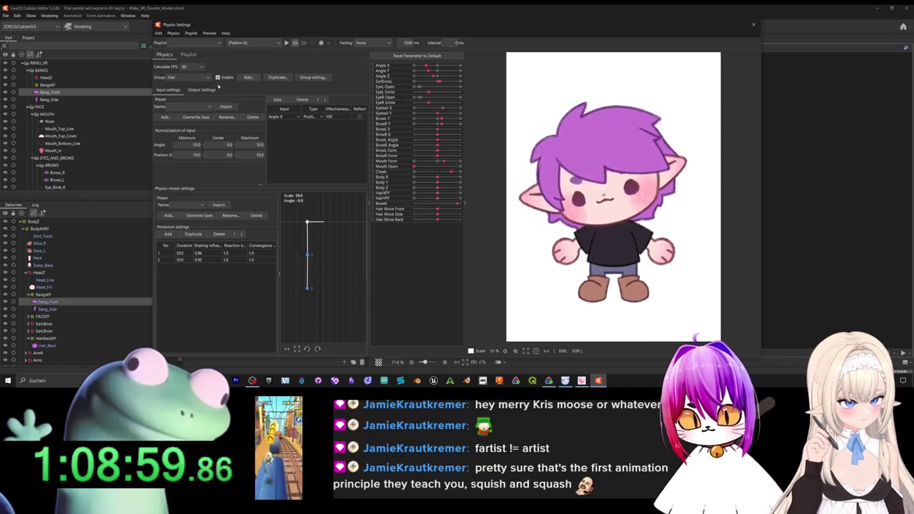
pyautogui.click(278, 99)
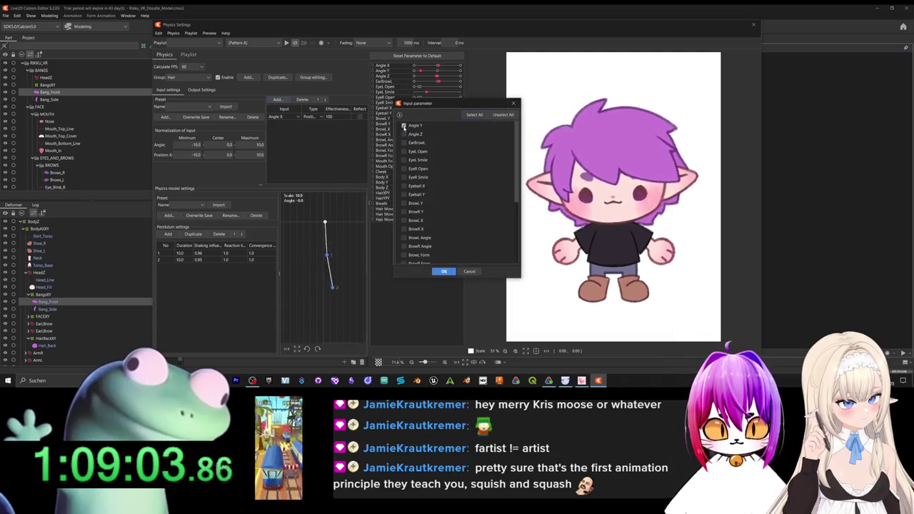
pyautogui.click(443, 272)
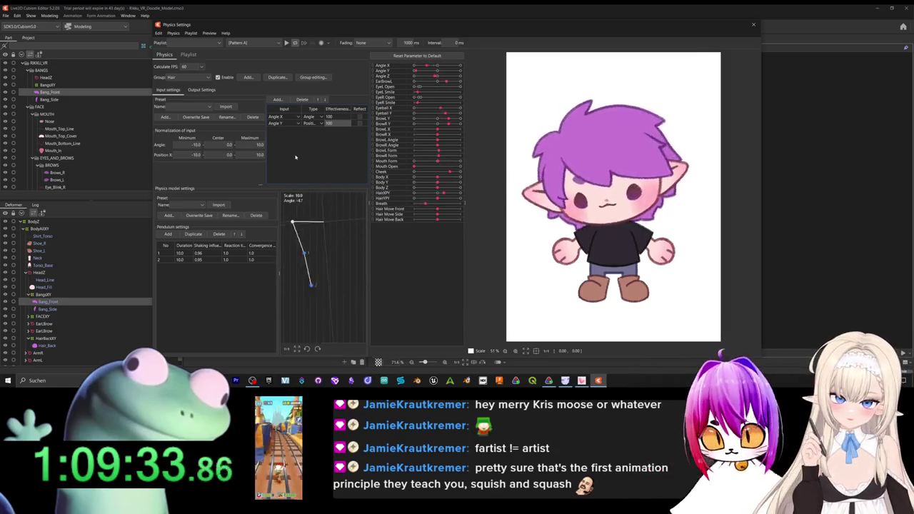
pyautogui.click(202, 90)
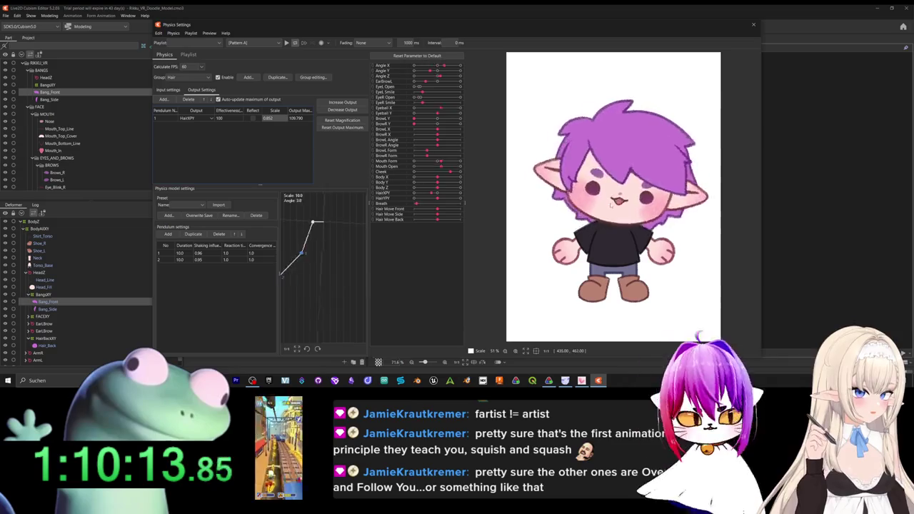
pyautogui.click(753, 24)
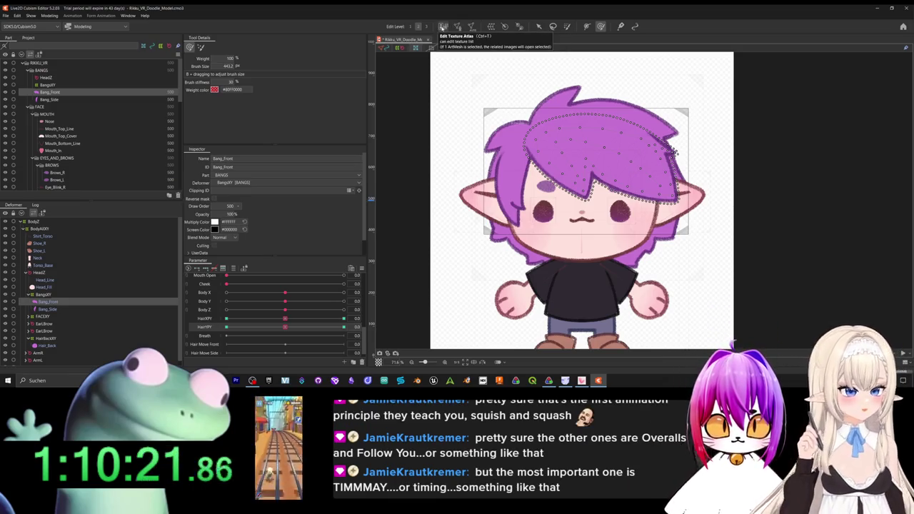
pyautogui.scroll(-2, 510, 197)
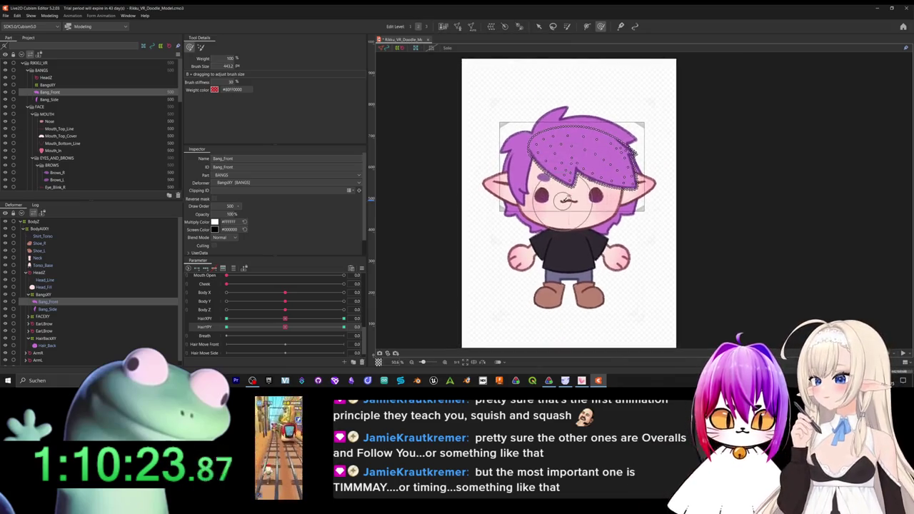
pyautogui.scroll(2, 539, 254)
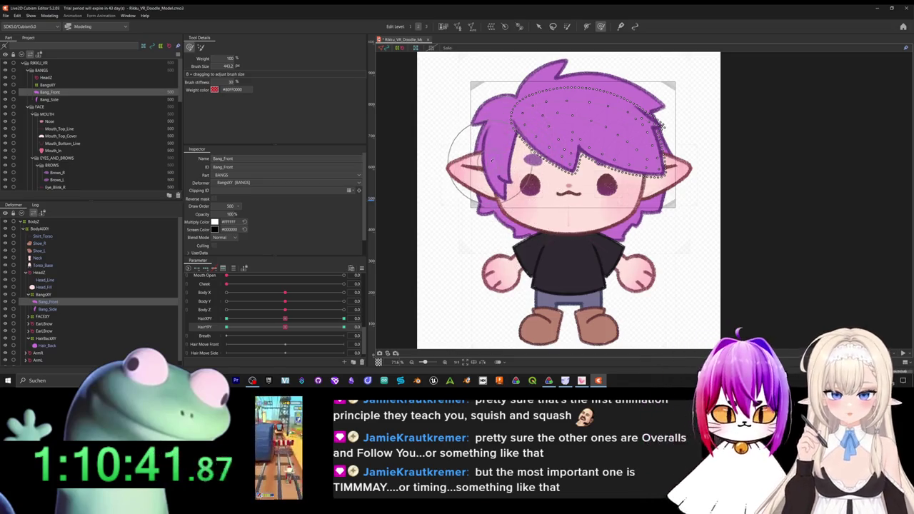
pyautogui.scroll(-2, 567, 189)
pyautogui.scroll(1, 567, 189)
pyautogui.scroll(-2, 568, 189)
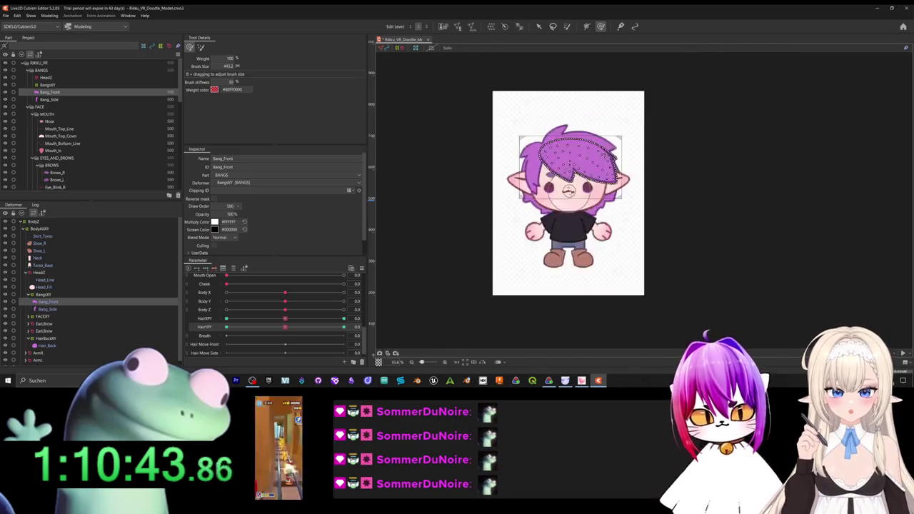
pyautogui.scroll(-1, 571, 187)
pyautogui.scroll(1, 571, 187)
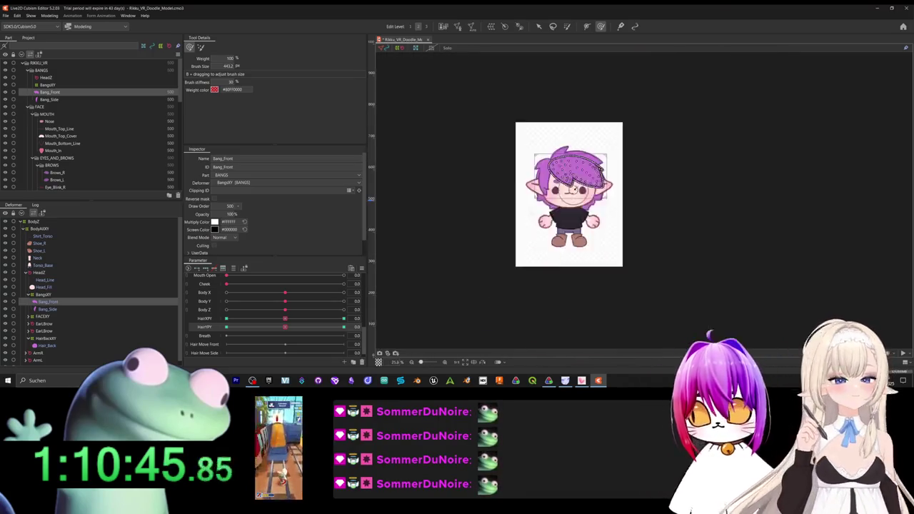
pyautogui.scroll(2, 574, 197)
pyautogui.scroll(-1, 577, 203)
pyautogui.scroll(8, 577, 204)
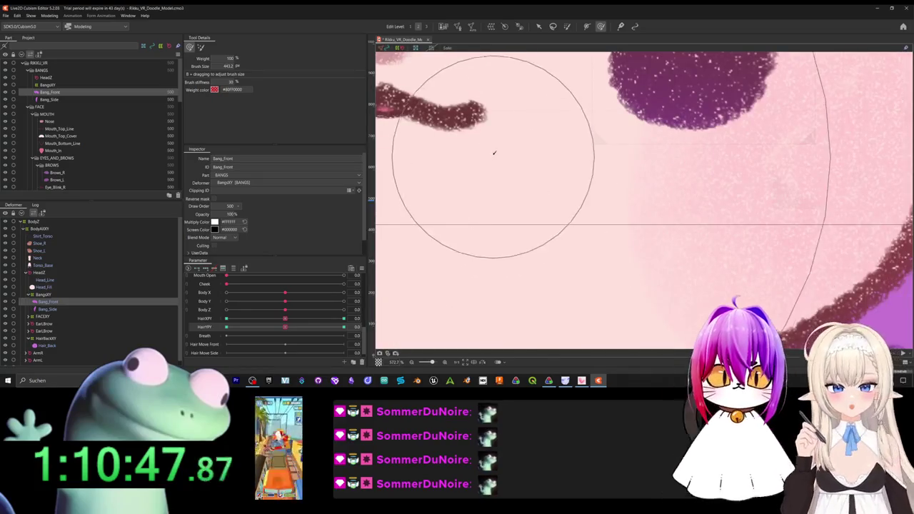
pyautogui.scroll(-3, 516, 185)
pyautogui.rightClick(578, 136)
pyautogui.scroll(-3, 597, 223)
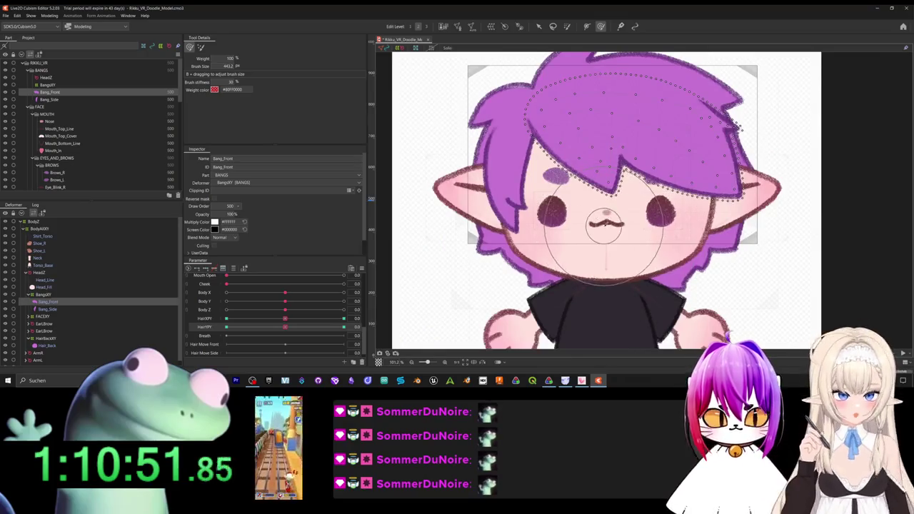